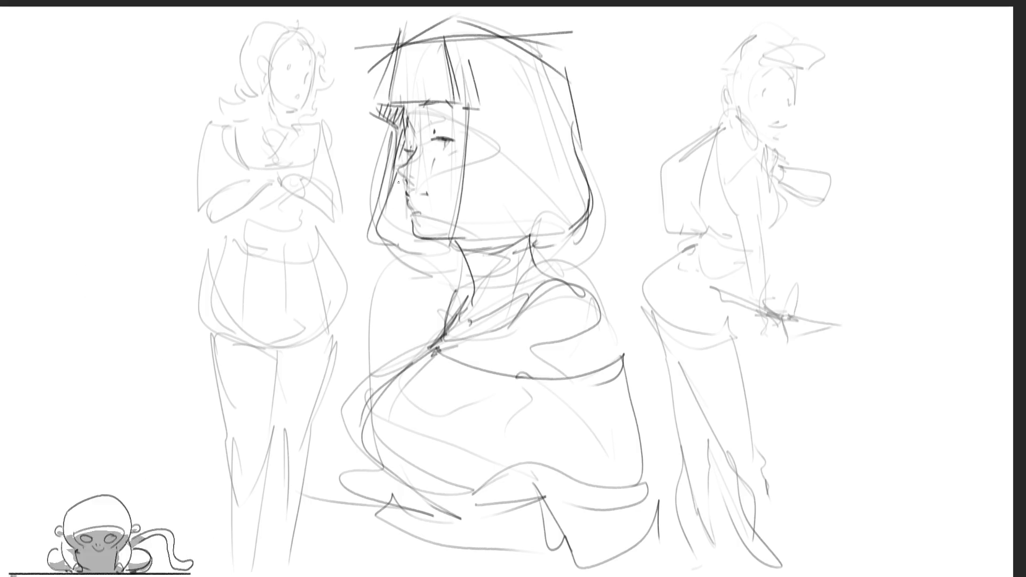
# Darken the hooded girl's left hair edge and hatch shading beneath her hair.
pyautogui.moveTo(403, 184); pyautogui.dragTo(390, 241)
pyautogui.moveTo(408, 203)
pyautogui.mouseDown()
pyautogui.moveTo(399, 243)
pyautogui.moveTo(412, 245)
pyautogui.mouseUp()
pyautogui.moveTo(418, 238)
pyautogui.mouseDown()
pyautogui.moveTo(421, 248)
pyautogui.moveTo(446, 252)
pyautogui.mouseUp()
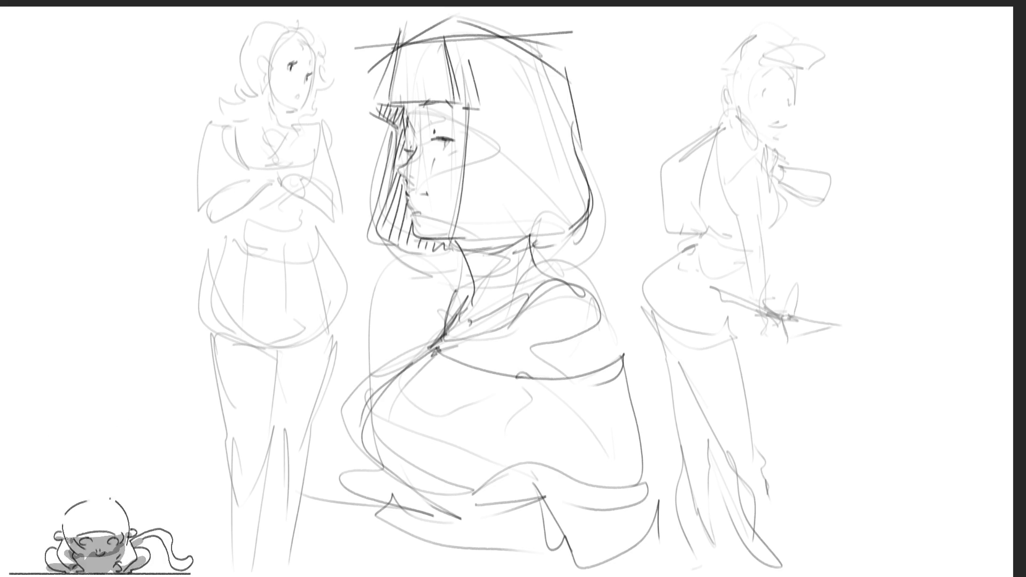
# Ink the left girl's eye, mouth, jaw and chin, plus a more angular ear.
pyautogui.moveTo(303, 76); pyautogui.dragTo(308, 82)
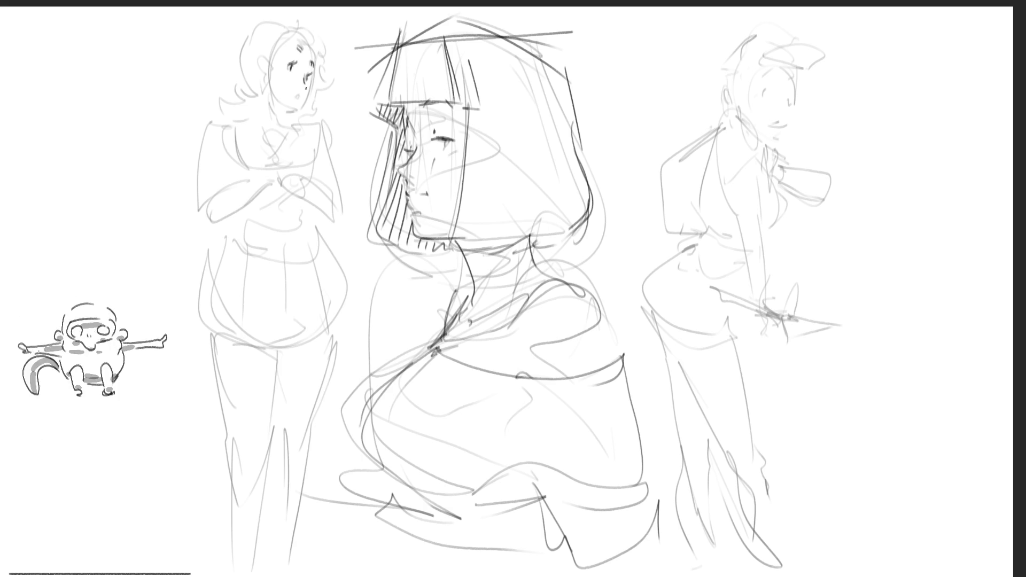
pyautogui.moveTo(298, 95); pyautogui.dragTo(301, 100)
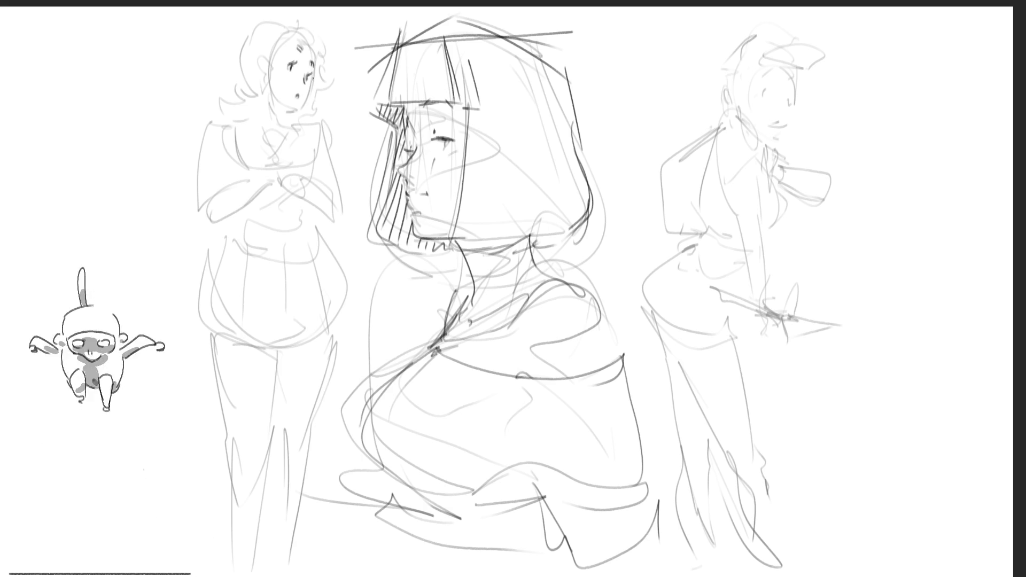
pyautogui.moveTo(310, 92); pyautogui.dragTo(282, 120)
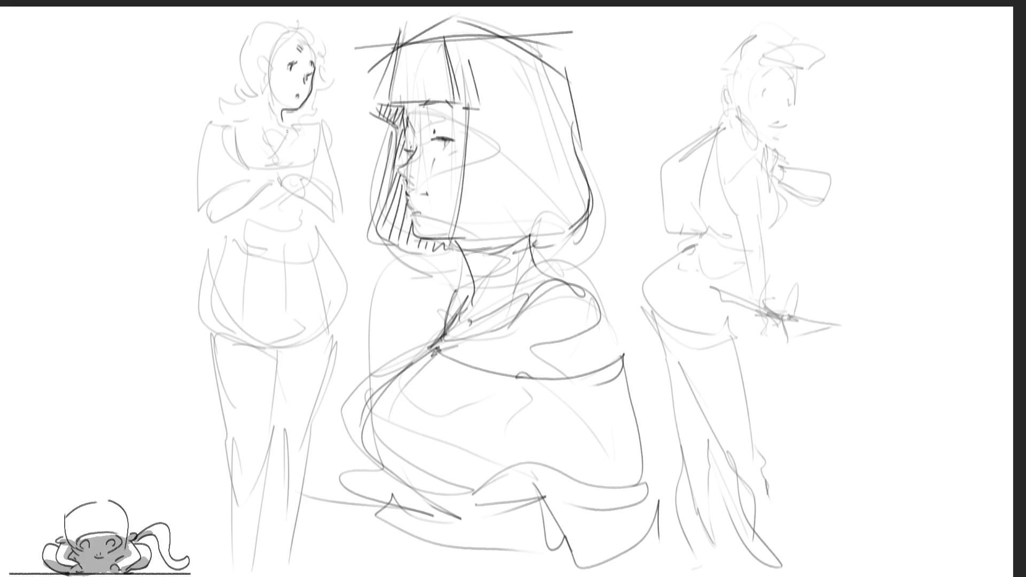
pyautogui.hotkey('ctrl', 'z')
pyautogui.moveTo(299, 107); pyautogui.dragTo(281, 113)
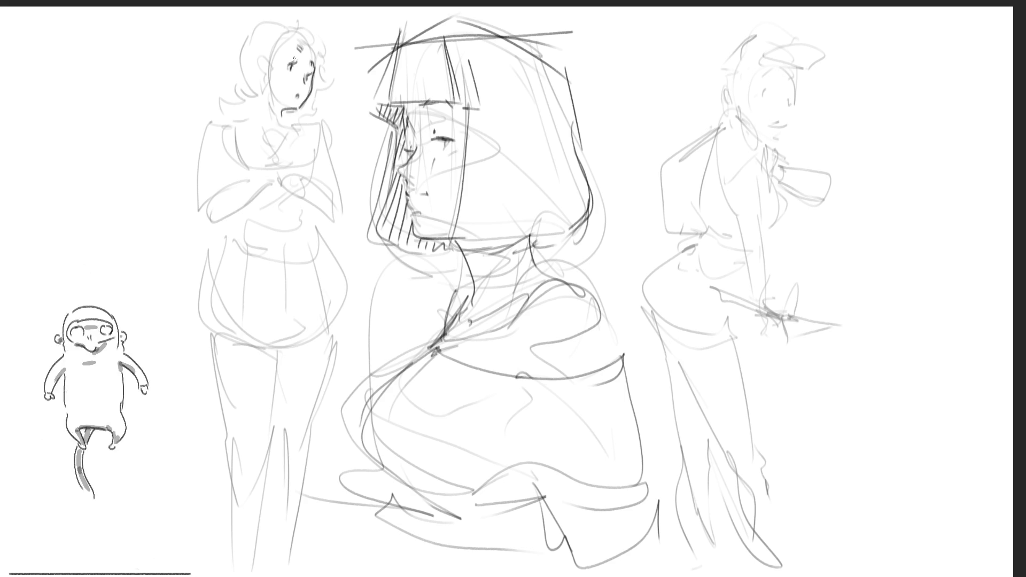
pyautogui.moveTo(268, 63); pyautogui.dragTo(270, 74)
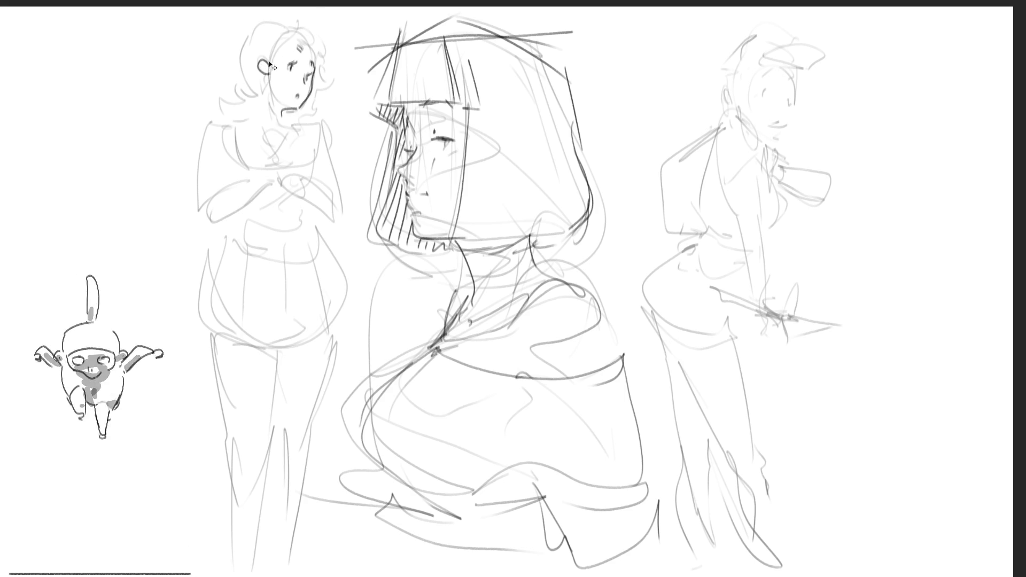
pyautogui.hotkey('ctrl', 'z')
pyautogui.moveTo(263, 60); pyautogui.dragTo(268, 73)
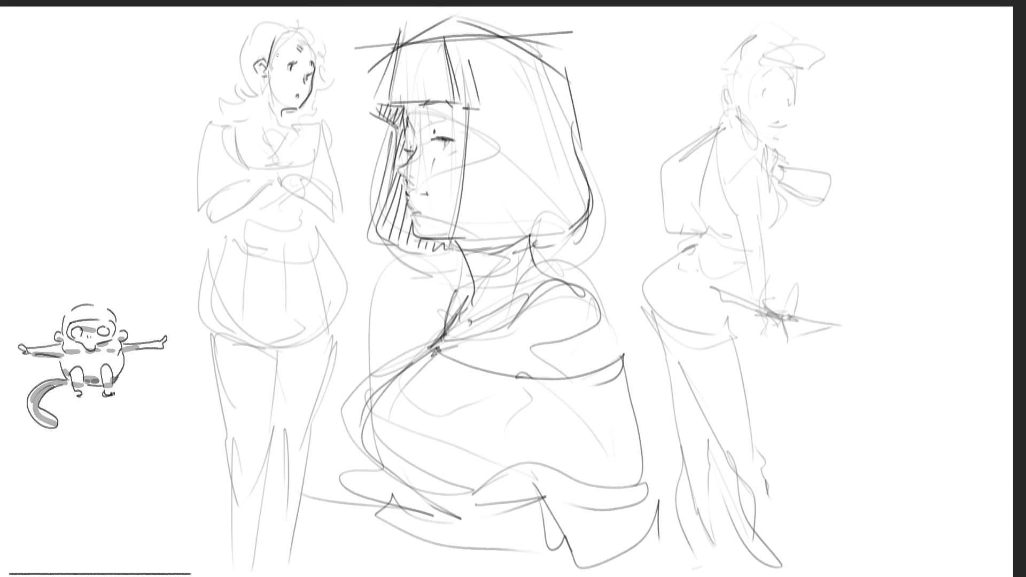
# Ink the left girl's hairline, hair strands and curls around her head.
pyautogui.moveTo(285, 23)
pyautogui.mouseDown()
pyautogui.moveTo(267, 60)
pyautogui.moveTo(281, 26)
pyautogui.mouseUp()
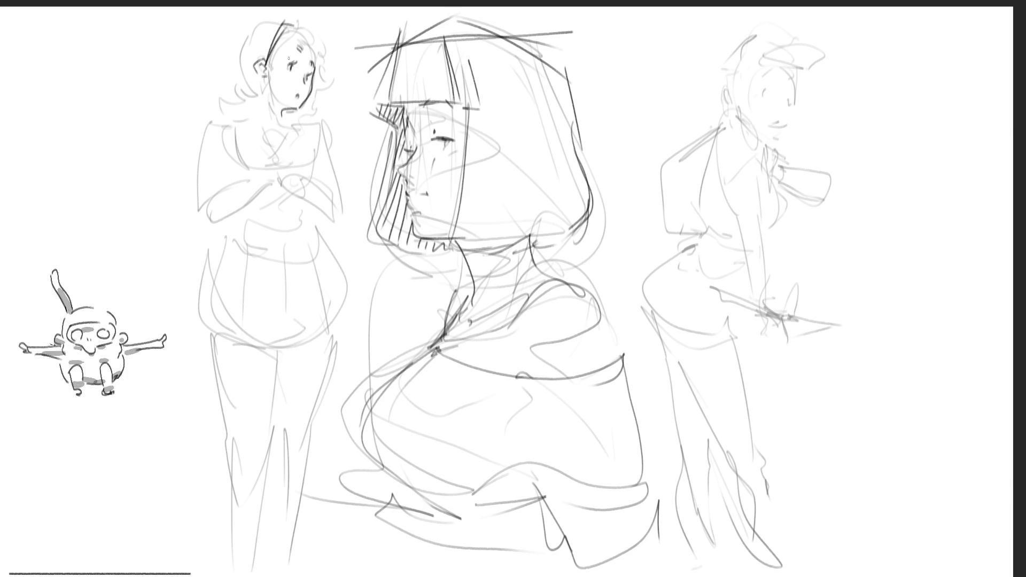
pyautogui.moveTo(269, 65); pyautogui.dragTo(296, 35)
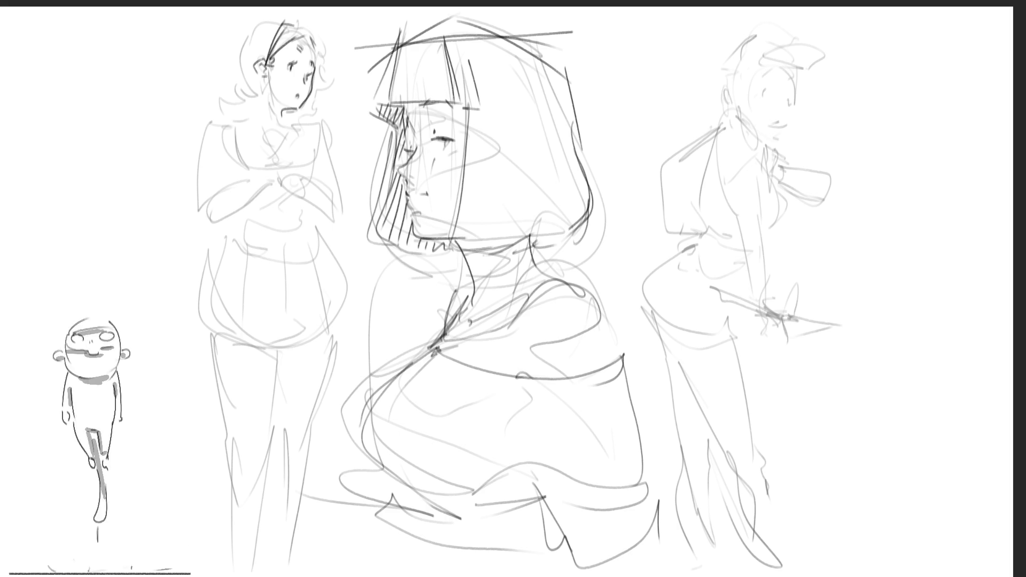
pyautogui.moveTo(280, 25)
pyautogui.mouseDown()
pyautogui.moveTo(305, 20)
pyautogui.moveTo(320, 85)
pyautogui.mouseUp()
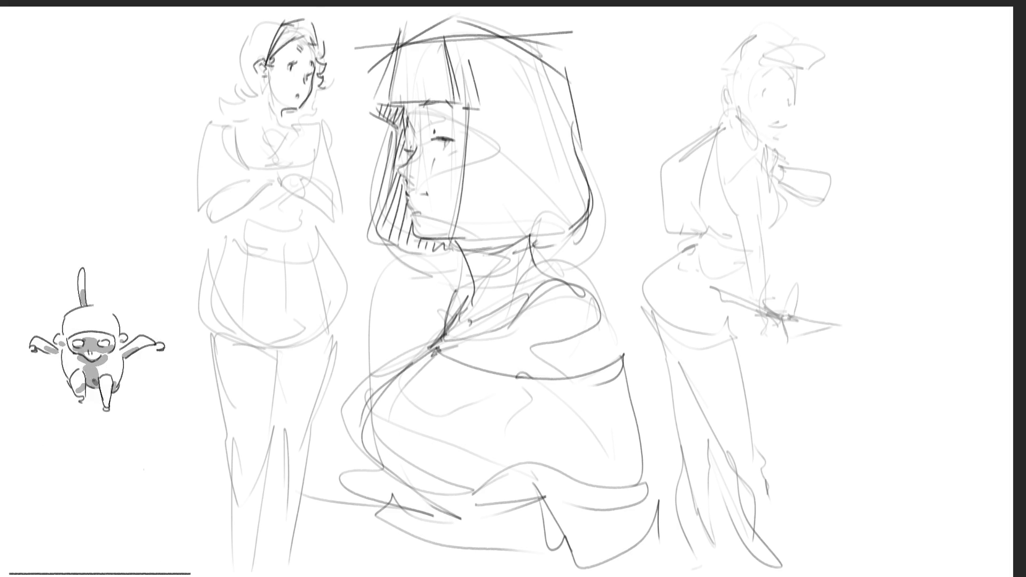
pyautogui.moveTo(263, 77); pyautogui.dragTo(267, 91)
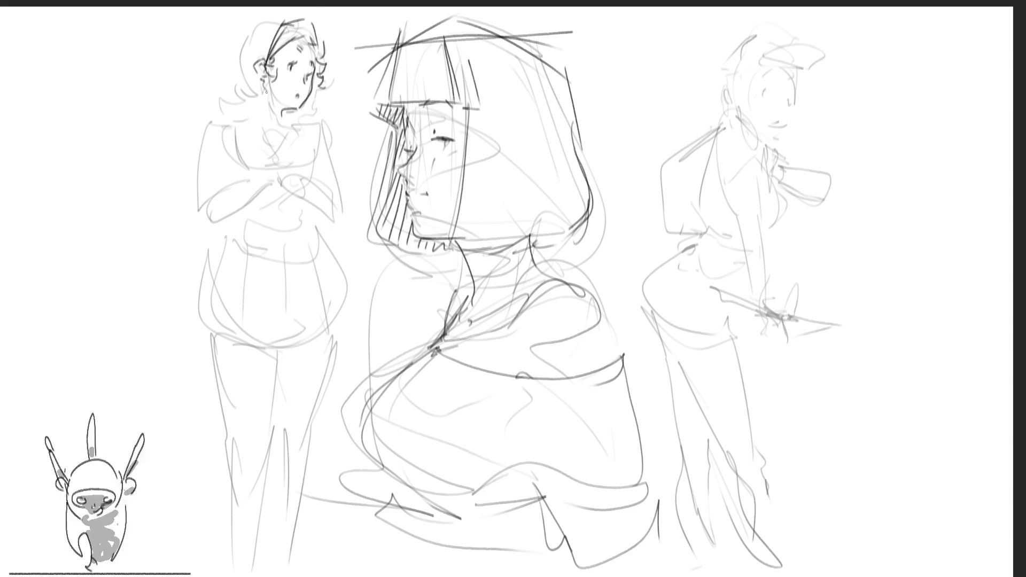
pyautogui.moveTo(235, 57); pyautogui.dragTo(227, 83)
pyautogui.moveTo(241, 27); pyautogui.dragTo(221, 58)
pyautogui.moveTo(254, 24); pyautogui.dragTo(271, 18)
pyautogui.moveTo(233, 75)
pyautogui.mouseDown()
pyautogui.moveTo(209, 99)
pyautogui.moveTo(235, 118)
pyautogui.moveTo(254, 99)
pyautogui.moveTo(270, 116)
pyautogui.moveTo(271, 94)
pyautogui.mouseUp()
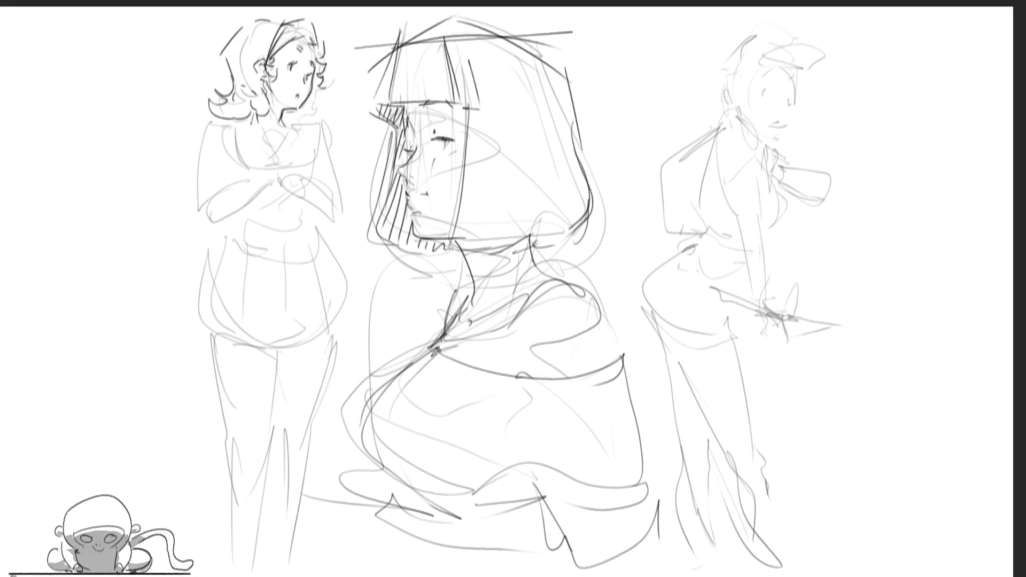
# Ink the left girl's neck, collar, chest bow, right sleeve and torso edges.
pyautogui.moveTo(243, 119)
pyautogui.mouseDown()
pyautogui.moveTo(273, 143)
pyautogui.moveTo(267, 170)
pyautogui.moveTo(288, 115)
pyautogui.moveTo(298, 115)
pyautogui.moveTo(249, 129)
pyautogui.mouseUp()
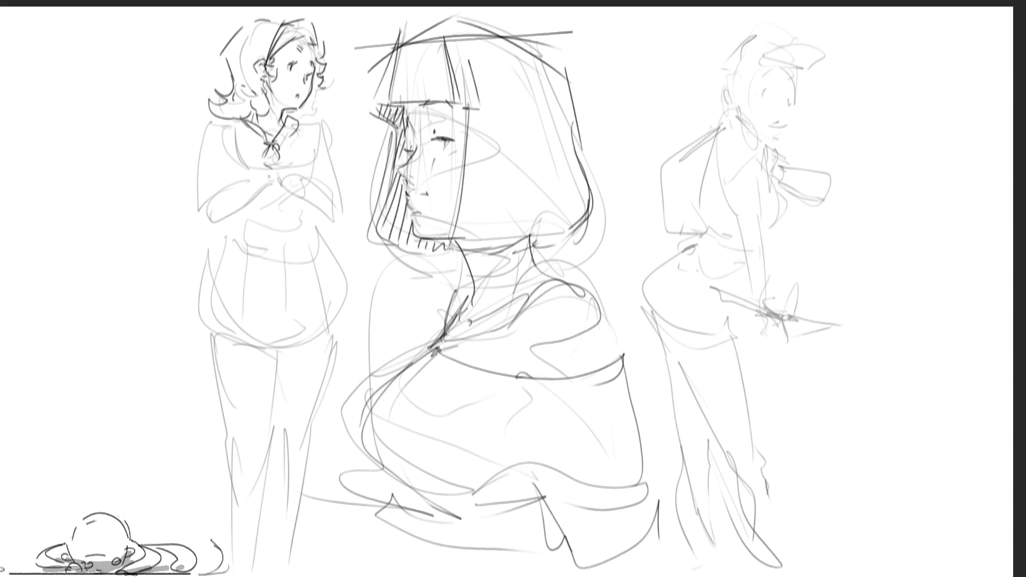
pyautogui.moveTo(286, 157)
pyautogui.mouseDown()
pyautogui.moveTo(293, 196)
pyautogui.moveTo(255, 179)
pyautogui.moveTo(240, 197)
pyautogui.mouseUp()
pyautogui.moveTo(296, 176)
pyautogui.mouseDown()
pyautogui.moveTo(312, 188)
pyautogui.moveTo(302, 199)
pyautogui.moveTo(339, 196)
pyautogui.moveTo(345, 217)
pyautogui.mouseUp()
pyautogui.moveTo(322, 123); pyautogui.dragTo(347, 208)
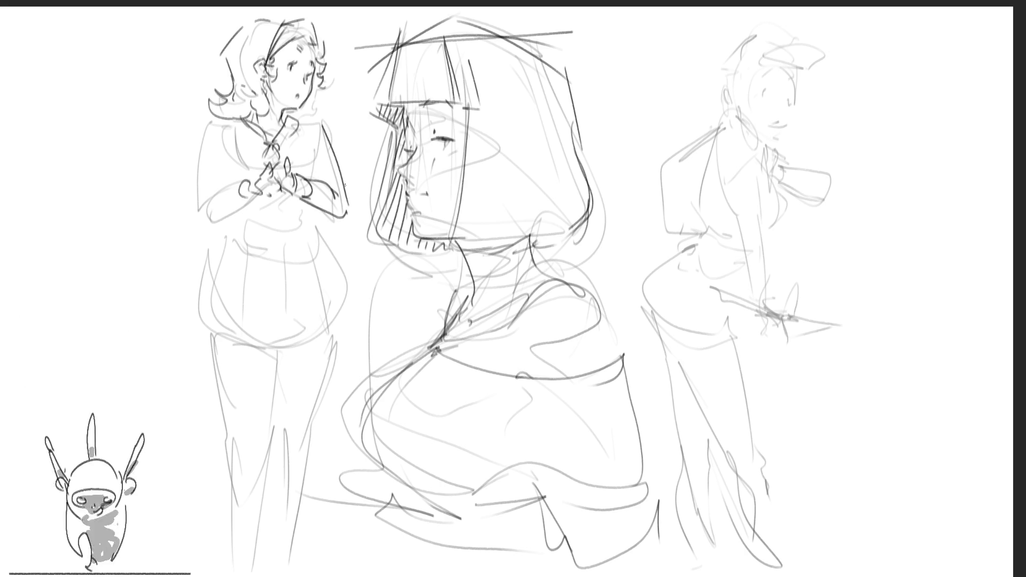
pyautogui.moveTo(298, 129)
pyautogui.mouseDown()
pyautogui.moveTo(320, 123)
pyautogui.moveTo(312, 176)
pyautogui.mouseUp()
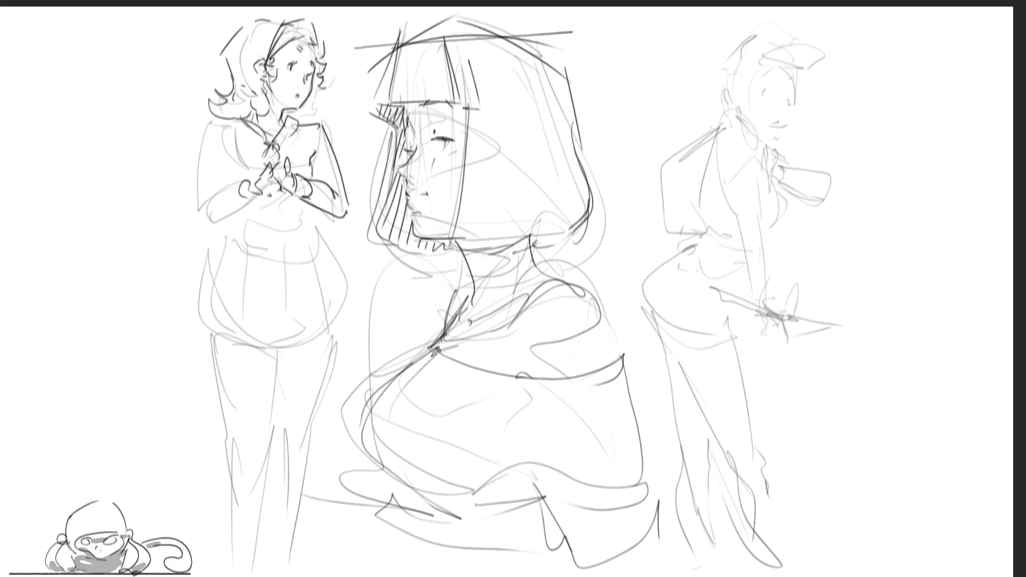
pyautogui.moveTo(234, 147); pyautogui.dragTo(231, 174)
pyautogui.moveTo(238, 119)
pyautogui.mouseDown()
pyautogui.moveTo(215, 128)
pyautogui.moveTo(211, 218)
pyautogui.moveTo(223, 187)
pyautogui.moveTo(235, 183)
pyautogui.mouseUp()
# Outline her left sleeve, cuff and clasped hands, and draw the waistline.
pyautogui.moveTo(207, 218)
pyautogui.mouseDown()
pyautogui.moveTo(254, 195)
pyautogui.moveTo(257, 175)
pyautogui.mouseUp()
pyautogui.moveTo(257, 177)
pyautogui.mouseDown()
pyautogui.moveTo(253, 194)
pyautogui.moveTo(259, 162)
pyautogui.moveTo(306, 159)
pyautogui.mouseUp()
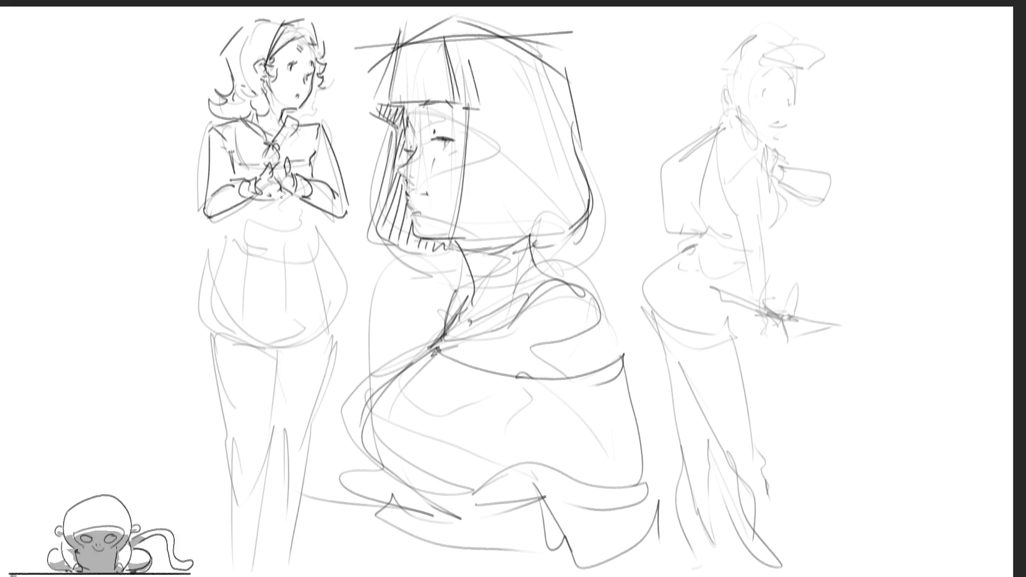
pyautogui.moveTo(222, 214)
pyautogui.mouseDown()
pyautogui.moveTo(240, 242)
pyautogui.moveTo(314, 240)
pyautogui.moveTo(319, 218)
pyautogui.moveTo(273, 227)
pyautogui.moveTo(276, 247)
pyautogui.mouseUp()
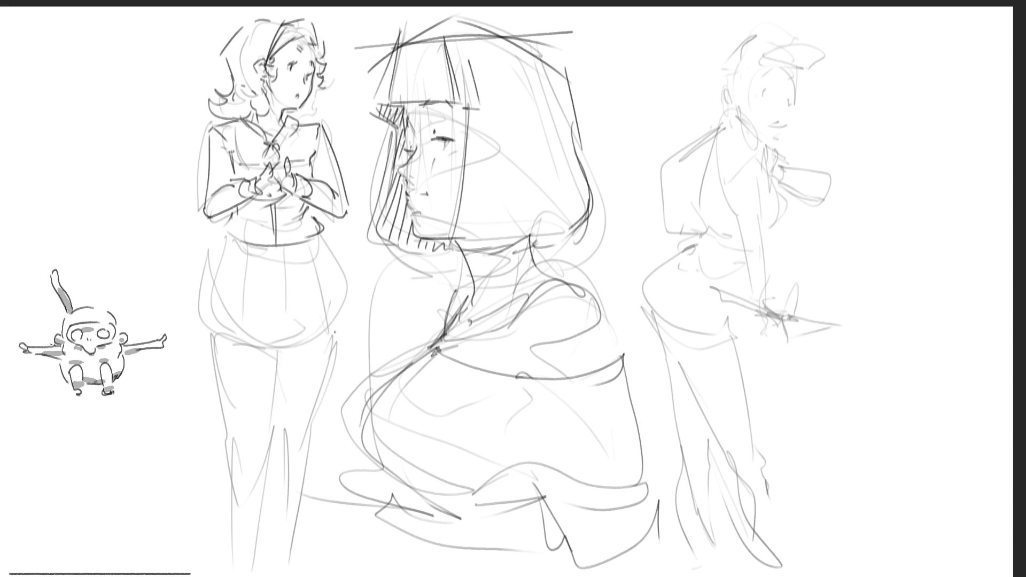
# Outline the left girl's skirt with its pleat lines and hem.
pyautogui.moveTo(224, 232)
pyautogui.mouseDown()
pyautogui.moveTo(217, 262)
pyautogui.moveTo(231, 298)
pyautogui.moveTo(307, 299)
pyautogui.mouseUp()
pyautogui.moveTo(319, 234)
pyautogui.mouseDown()
pyautogui.moveTo(357, 297)
pyautogui.moveTo(337, 321)
pyautogui.mouseUp()
pyautogui.moveTo(220, 236)
pyautogui.mouseDown()
pyautogui.moveTo(200, 304)
pyautogui.moveTo(225, 328)
pyautogui.mouseUp()
pyautogui.moveTo(242, 249); pyautogui.dragTo(237, 288)
pyautogui.moveTo(261, 321); pyautogui.dragTo(259, 342)
pyautogui.moveTo(257, 249); pyautogui.dragTo(261, 310)
pyautogui.moveTo(287, 245); pyautogui.dragTo(294, 299)
pyautogui.moveTo(296, 315); pyautogui.dragTo(306, 341)
pyautogui.moveTo(303, 242); pyautogui.dragTo(331, 326)
pyautogui.moveTo(213, 324)
pyautogui.mouseDown()
pyautogui.moveTo(299, 348)
pyautogui.moveTo(355, 310)
pyautogui.mouseUp()
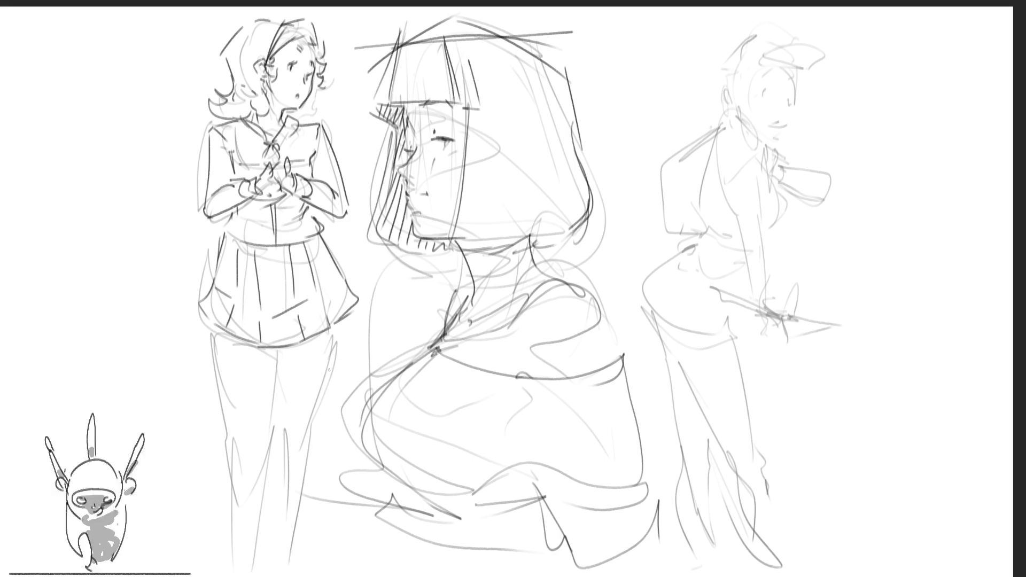
# Ink both of her legs and knees below the skirt, and start the right figure's eye.
pyautogui.moveTo(213, 333)
pyautogui.mouseDown()
pyautogui.moveTo(237, 470)
pyautogui.moveTo(251, 440)
pyautogui.moveTo(263, 465)
pyautogui.moveTo(254, 566)
pyautogui.mouseUp()
pyautogui.moveTo(272, 349); pyautogui.dragTo(267, 457)
pyautogui.moveTo(270, 370); pyautogui.dragTo(281, 423)
pyautogui.moveTo(335, 331)
pyautogui.mouseDown()
pyautogui.moveTo(315, 431)
pyautogui.moveTo(310, 421)
pyautogui.moveTo(311, 460)
pyautogui.moveTo(282, 465)
pyautogui.mouseUp()
pyautogui.moveTo(315, 432); pyautogui.dragTo(307, 539)
pyautogui.moveTo(275, 436); pyautogui.dragTo(296, 550)
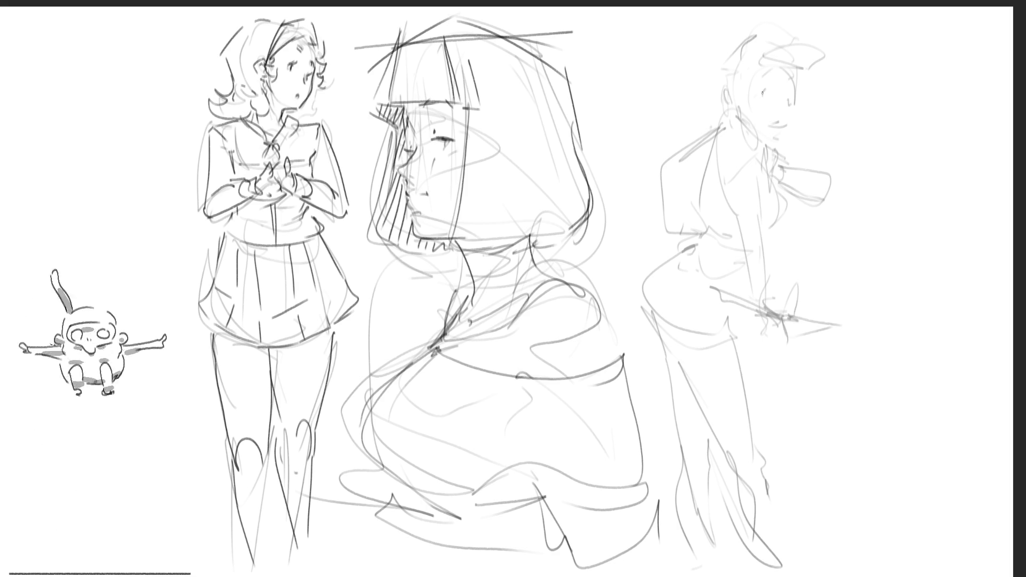
pyautogui.moveTo(761, 95); pyautogui.dragTo(771, 89)
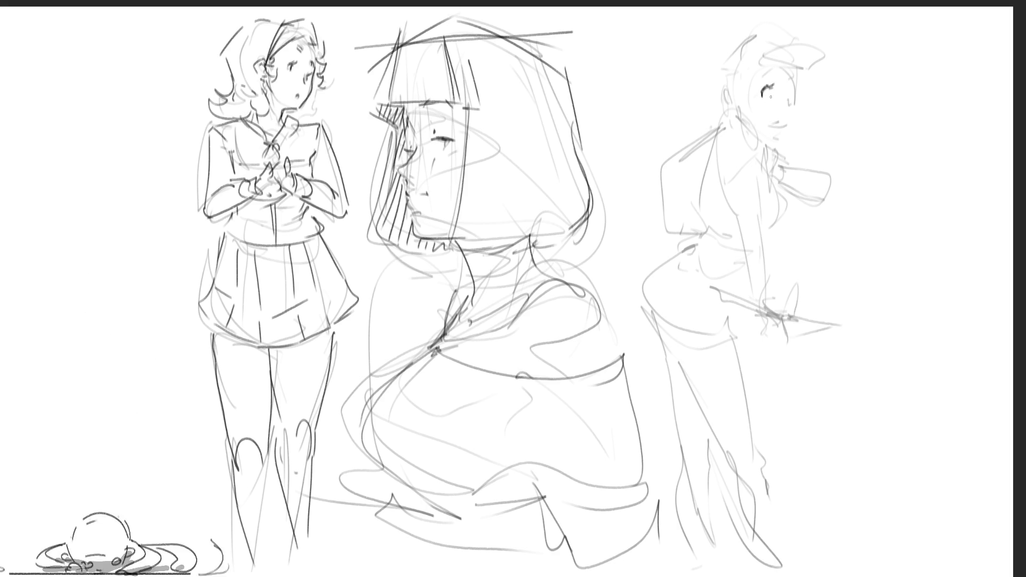
# Draw the right figure's second eye, mouth, ear and a hair curl, removing a stray hat stroke.
pyautogui.moveTo(788, 99)
pyautogui.mouseDown()
pyautogui.moveTo(797, 90)
pyautogui.moveTo(777, 69)
pyautogui.mouseUp()
pyautogui.moveTo(779, 123); pyautogui.dragTo(772, 124)
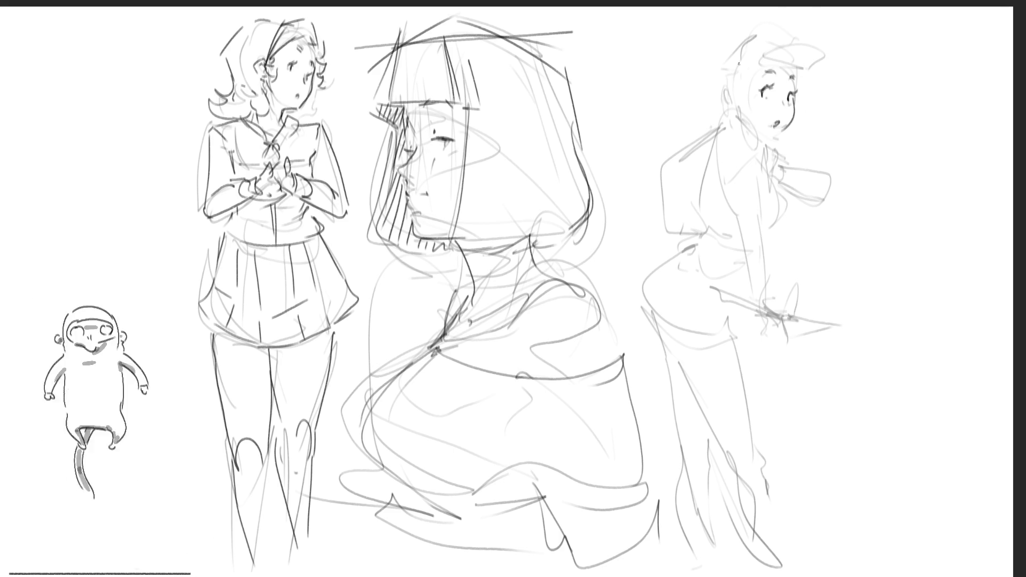
pyautogui.moveTo(731, 85)
pyautogui.mouseDown()
pyautogui.moveTo(727, 104)
pyautogui.moveTo(730, 95)
pyautogui.moveTo(752, 110)
pyautogui.mouseUp()
pyautogui.moveTo(764, 62)
pyautogui.mouseDown()
pyautogui.moveTo(719, 89)
pyautogui.moveTo(716, 60)
pyautogui.moveTo(760, 24)
pyautogui.moveTo(756, 51)
pyautogui.moveTo(790, 34)
pyautogui.moveTo(823, 50)
pyautogui.moveTo(799, 63)
pyautogui.moveTo(778, 55)
pyautogui.moveTo(790, 65)
pyautogui.moveTo(794, 49)
pyautogui.moveTo(800, 110)
pyautogui.mouseUp()
pyautogui.hotkey('ctrl', 'z')
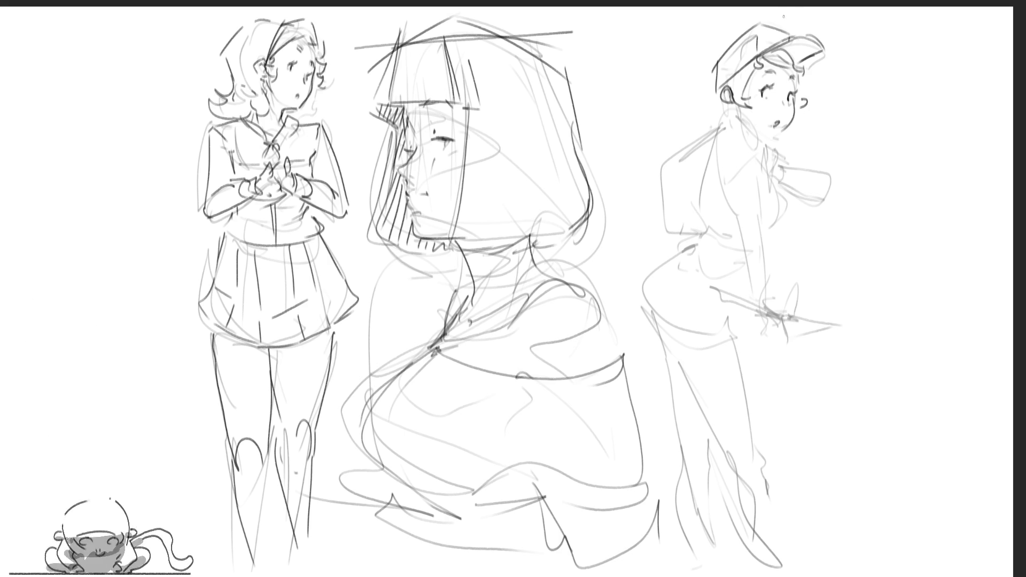
# Extend the right figure's ear and jaw, and ink her collar and shoulder.
pyautogui.moveTo(717, 96); pyautogui.dragTo(726, 113)
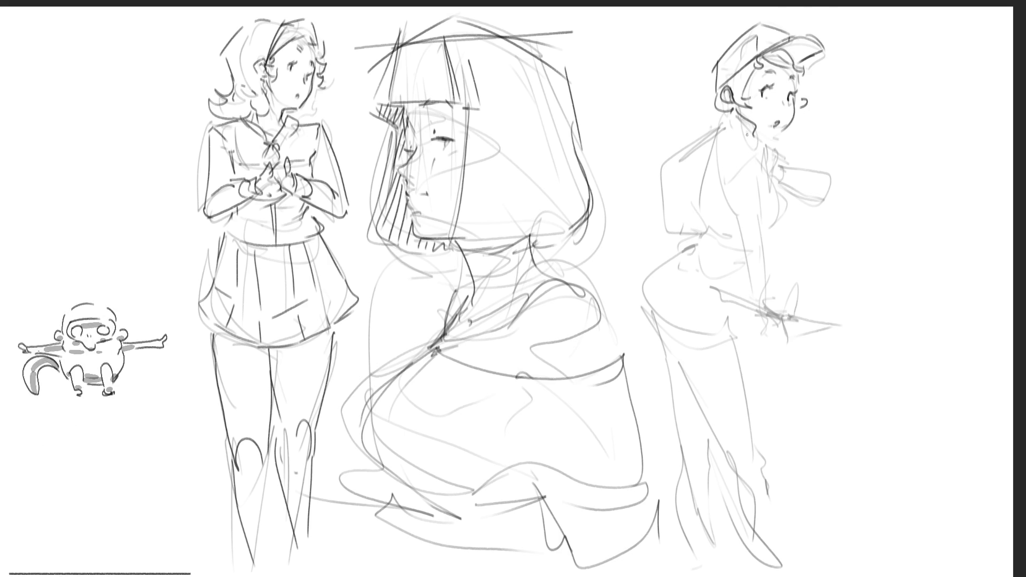
pyautogui.moveTo(736, 119); pyautogui.dragTo(711, 172)
pyautogui.moveTo(752, 139)
pyautogui.mouseDown()
pyautogui.moveTo(750, 163)
pyautogui.moveTo(721, 192)
pyautogui.moveTo(758, 175)
pyautogui.mouseUp()
# Draw the right figure's sleeve cuff, wrist hand and a redrawn arm line.
pyautogui.moveTo(759, 172); pyautogui.dragTo(764, 181)
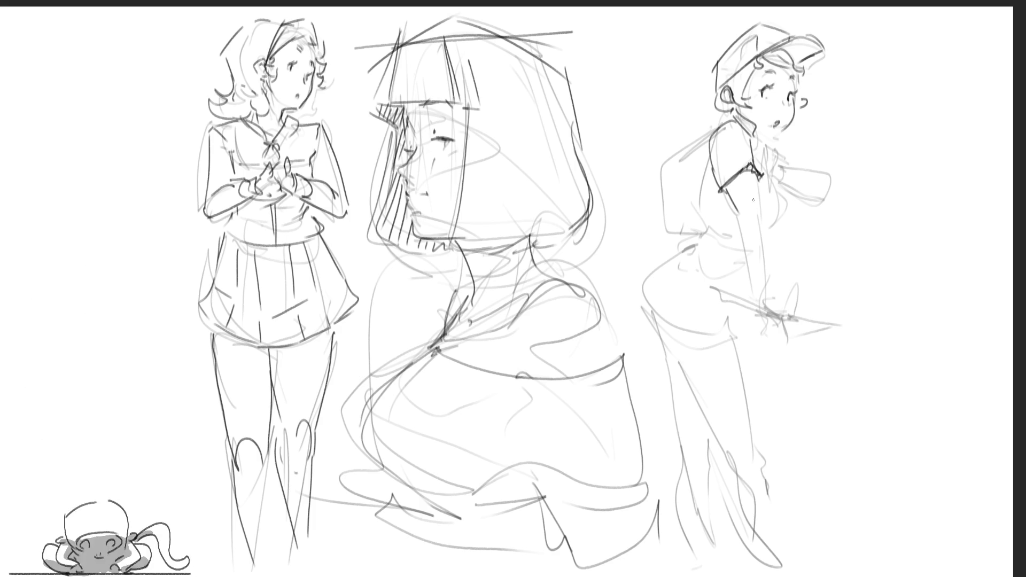
pyautogui.moveTo(735, 213); pyautogui.dragTo(746, 227)
pyautogui.moveTo(758, 206); pyautogui.dragTo(765, 306)
pyautogui.hotkey('ctrl', 'z')
pyautogui.moveTo(757, 209)
pyautogui.mouseDown()
pyautogui.moveTo(767, 310)
pyautogui.moveTo(754, 302)
pyautogui.moveTo(773, 332)
pyautogui.mouseUp()
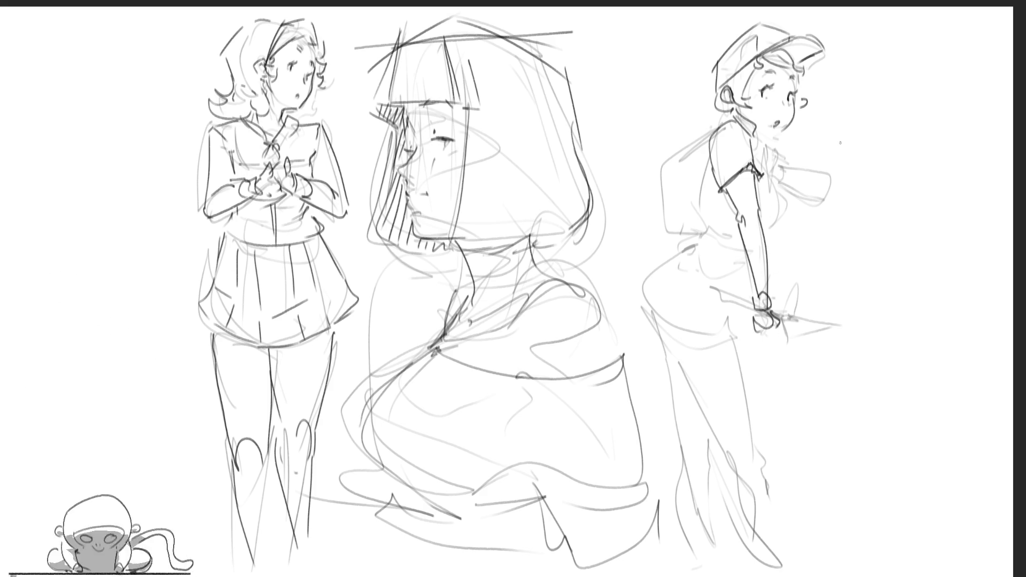
# Add her collar detail, a hand raised to her chin, the chest line and the waist-to-hip curve.
pyautogui.moveTo(787, 137)
pyautogui.mouseDown()
pyautogui.moveTo(791, 152)
pyautogui.moveTo(798, 140)
pyautogui.moveTo(788, 160)
pyautogui.moveTo(811, 166)
pyautogui.moveTo(822, 188)
pyautogui.mouseUp()
pyautogui.moveTo(811, 152); pyautogui.dragTo(825, 192)
pyautogui.moveTo(772, 142)
pyautogui.mouseDown()
pyautogui.moveTo(796, 140)
pyautogui.moveTo(787, 143)
pyautogui.mouseUp()
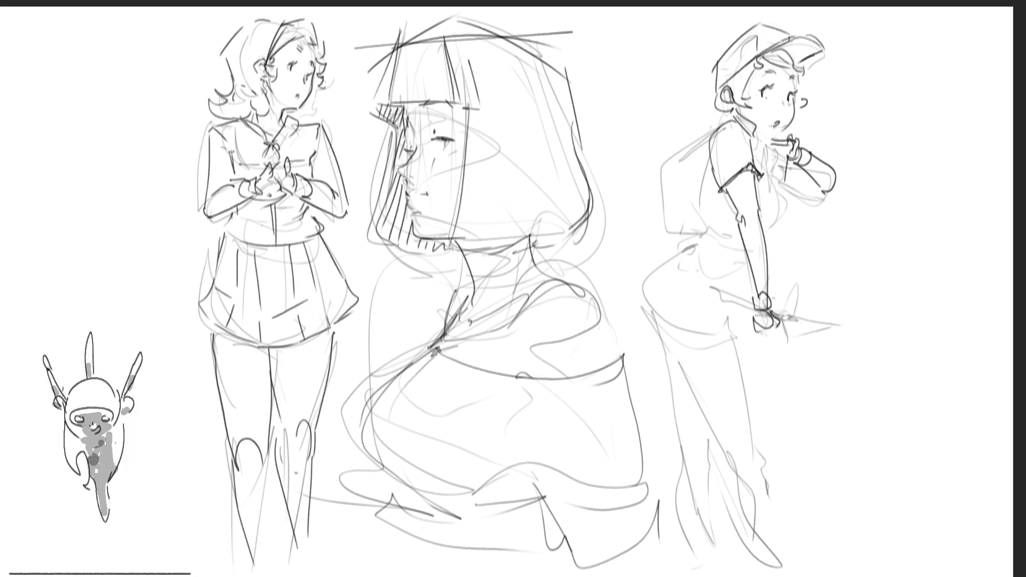
pyautogui.moveTo(788, 158); pyautogui.dragTo(776, 185)
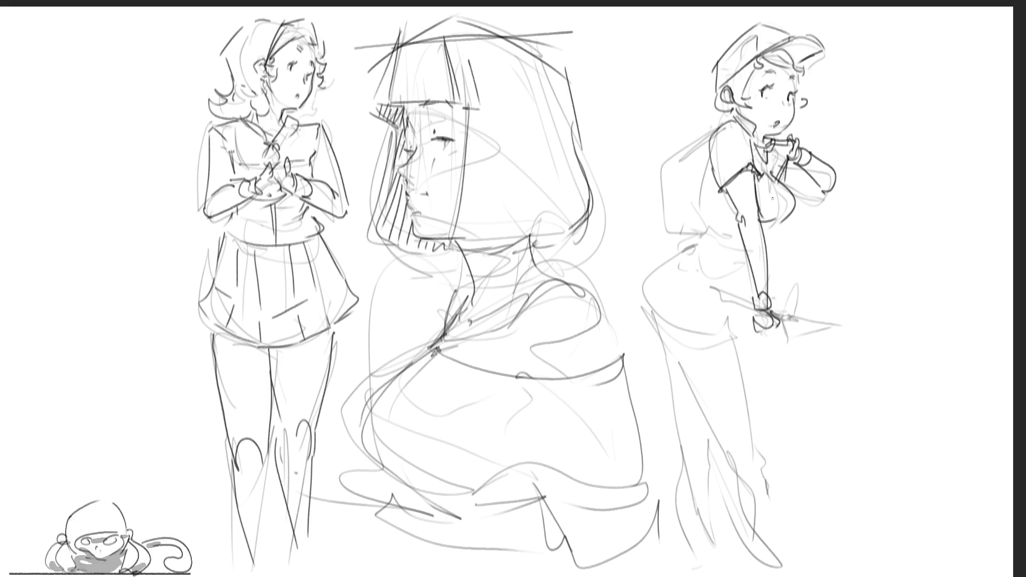
pyautogui.moveTo(708, 174)
pyautogui.mouseDown()
pyautogui.moveTo(694, 243)
pyautogui.moveTo(748, 250)
pyautogui.moveTo(729, 235)
pyautogui.moveTo(713, 241)
pyautogui.moveTo(739, 250)
pyautogui.moveTo(780, 235)
pyautogui.moveTo(770, 247)
pyautogui.mouseUp()
pyautogui.hotkey('ctrl', 'z')
pyautogui.hotkey('ctrl', 'z')
pyautogui.hotkey('ctrl', 'z')
pyautogui.moveTo(697, 236)
pyautogui.mouseDown()
pyautogui.moveTo(646, 279)
pyautogui.moveTo(649, 323)
pyautogui.moveTo(674, 350)
pyautogui.moveTo(728, 327)
pyautogui.mouseUp()
# Outline the cap girl's thigh, knee, hip, forearm, shorts cuff and right leg edge.
pyautogui.moveTo(729, 325); pyautogui.dragTo(721, 346)
pyautogui.moveTo(722, 307); pyautogui.dragTo(734, 325)
pyautogui.moveTo(712, 242)
pyautogui.mouseDown()
pyautogui.moveTo(679, 278)
pyautogui.moveTo(690, 327)
pyautogui.mouseUp()
pyautogui.moveTo(747, 253); pyautogui.dragTo(740, 298)
pyautogui.moveTo(749, 263); pyautogui.dragTo(746, 277)
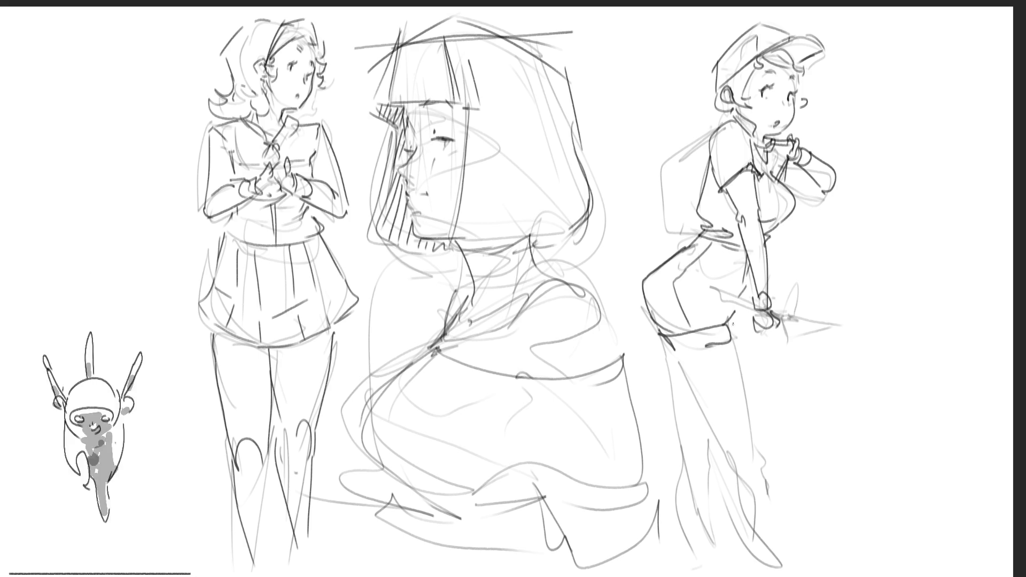
pyautogui.moveTo(653, 326); pyautogui.dragTo(691, 464)
pyautogui.moveTo(736, 339); pyautogui.dragTo(762, 459)
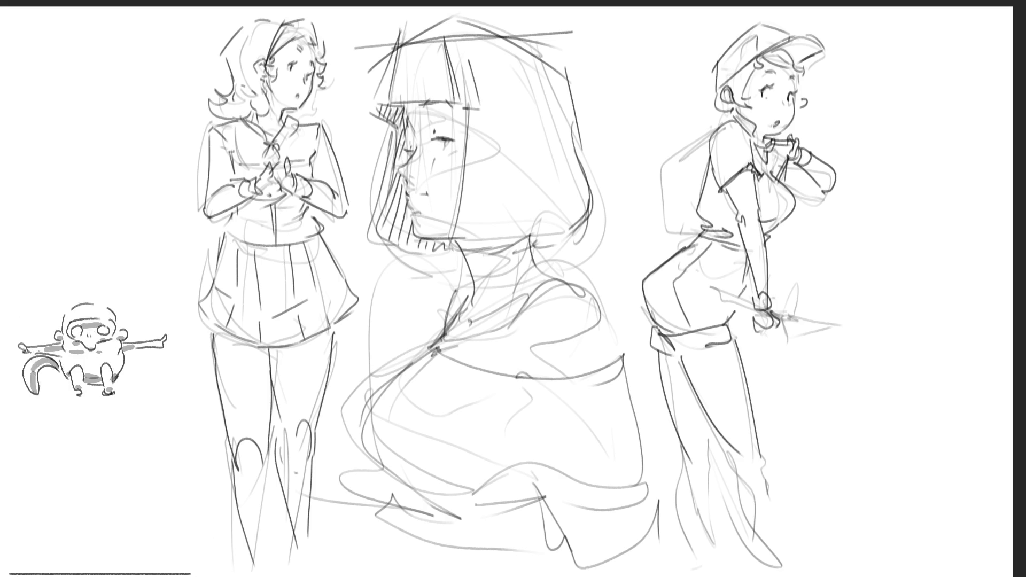
# Sketch the blade in her hand, redraw her shoulder and collar, and outline a backpack.
pyautogui.moveTo(753, 312)
pyautogui.mouseDown()
pyautogui.moveTo(737, 324)
pyautogui.moveTo(789, 320)
pyautogui.moveTo(812, 298)
pyautogui.moveTo(849, 331)
pyautogui.mouseUp()
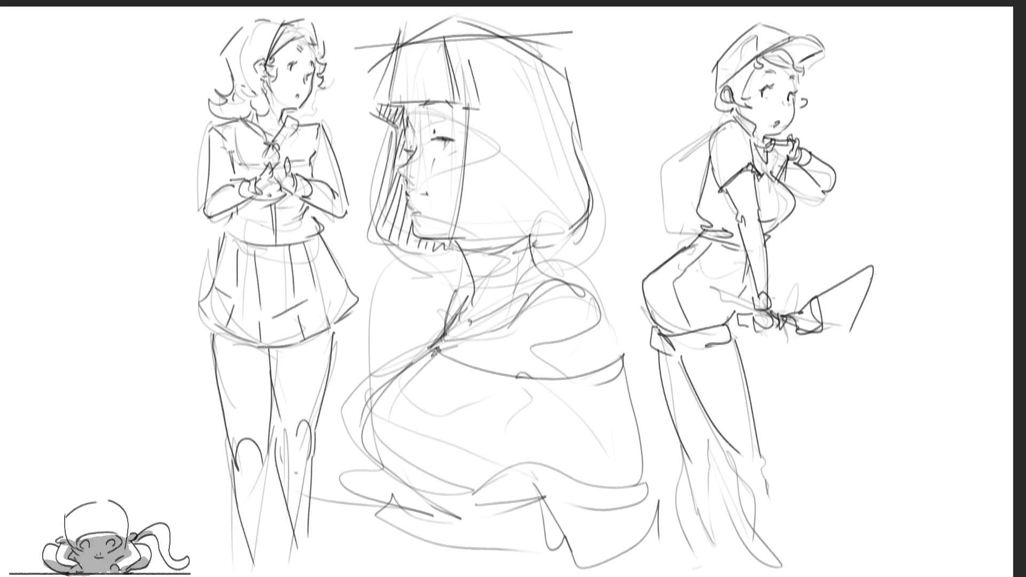
pyautogui.moveTo(814, 301)
pyautogui.mouseDown()
pyautogui.moveTo(828, 326)
pyautogui.moveTo(851, 332)
pyautogui.mouseUp()
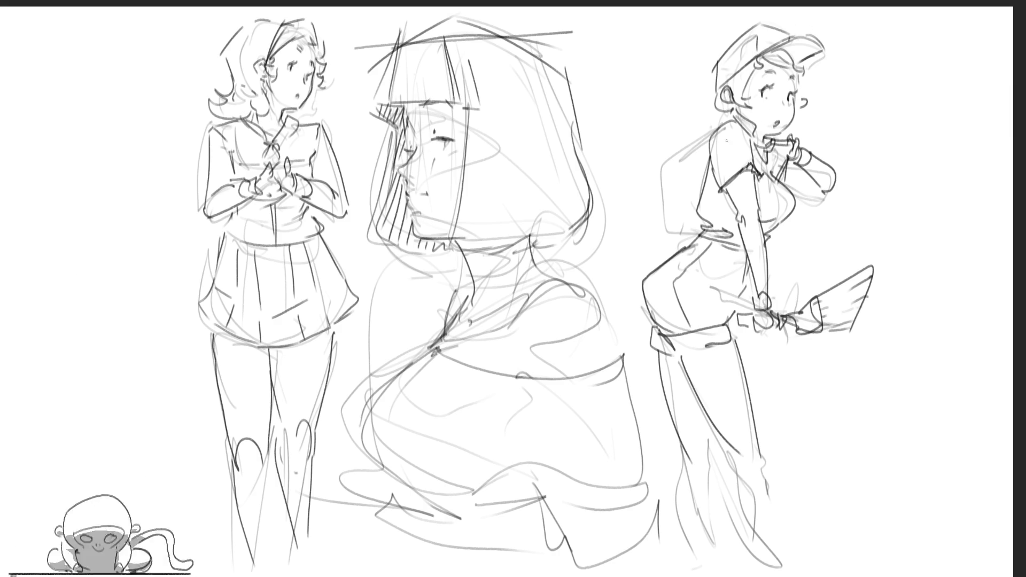
pyautogui.moveTo(697, 206); pyautogui.dragTo(727, 188)
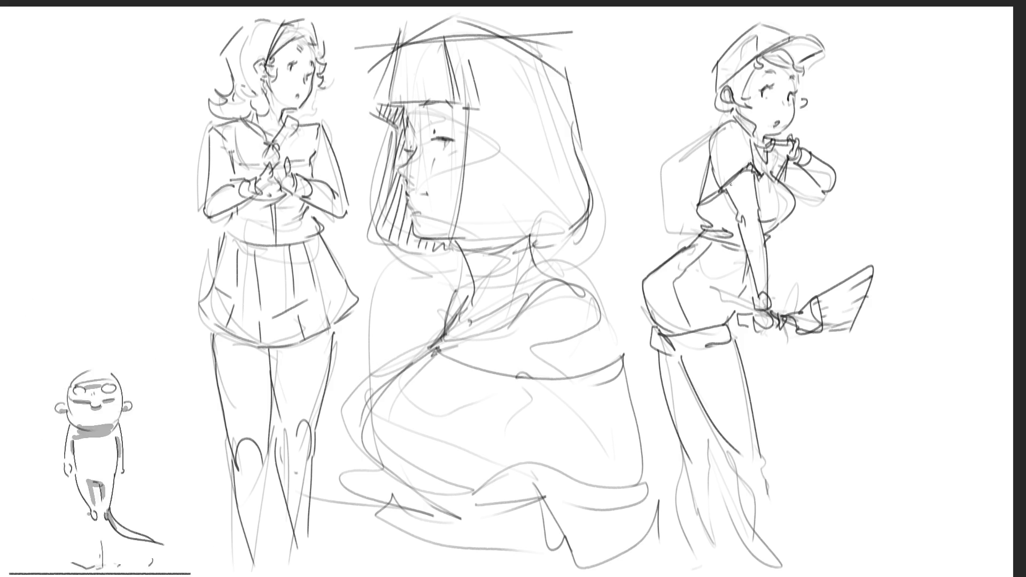
pyautogui.moveTo(754, 140); pyautogui.dragTo(751, 155)
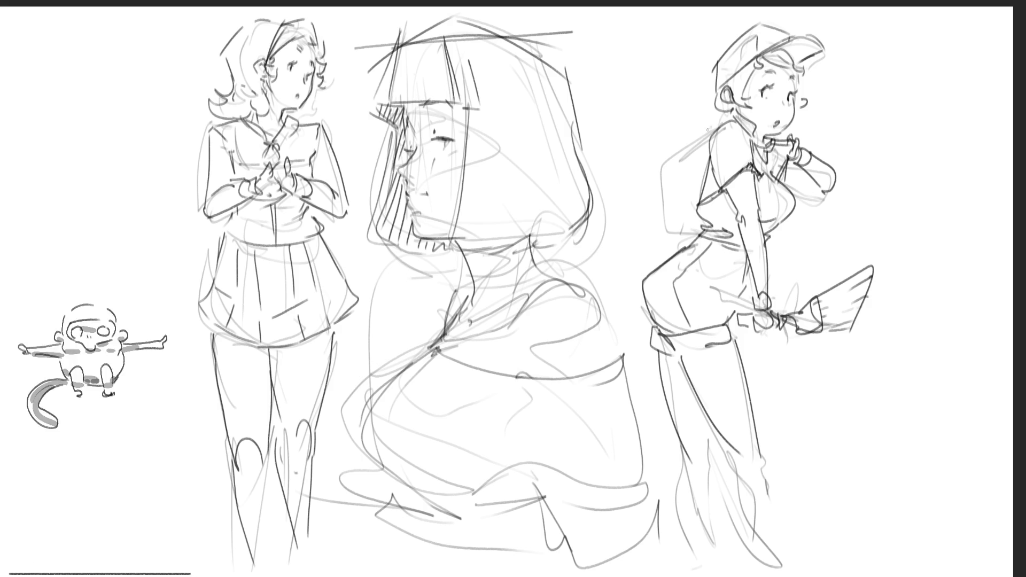
pyautogui.moveTo(715, 126)
pyautogui.mouseDown()
pyautogui.moveTo(668, 149)
pyautogui.moveTo(680, 148)
pyautogui.moveTo(659, 229)
pyautogui.moveTo(694, 230)
pyautogui.mouseUp()
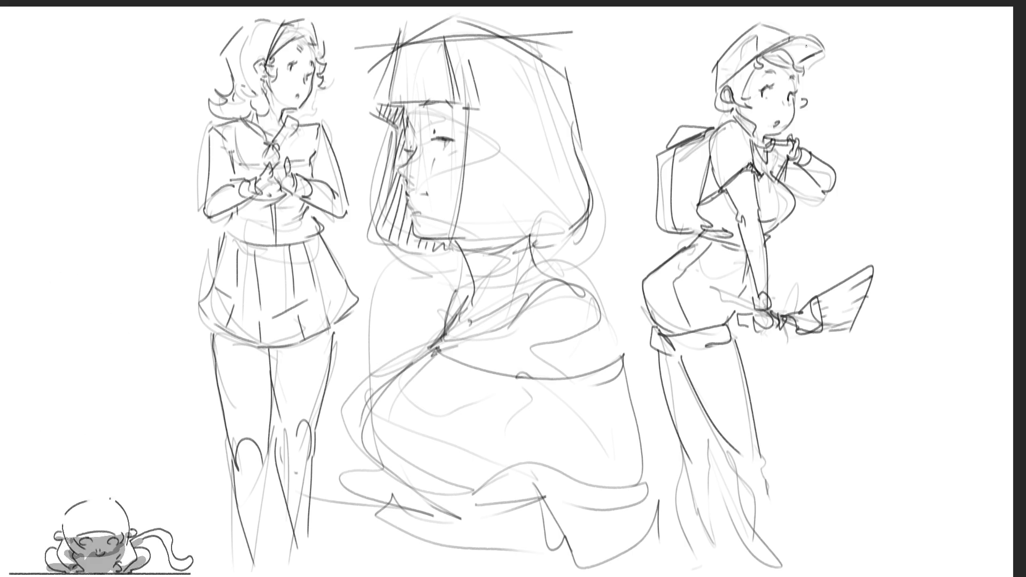
# Firm up the backpack's bottom edge and draw the cap girl's side below it.
pyautogui.moveTo(693, 215); pyautogui.dragTo(705, 231)
pyautogui.moveTo(704, 220); pyautogui.dragTo(710, 227)
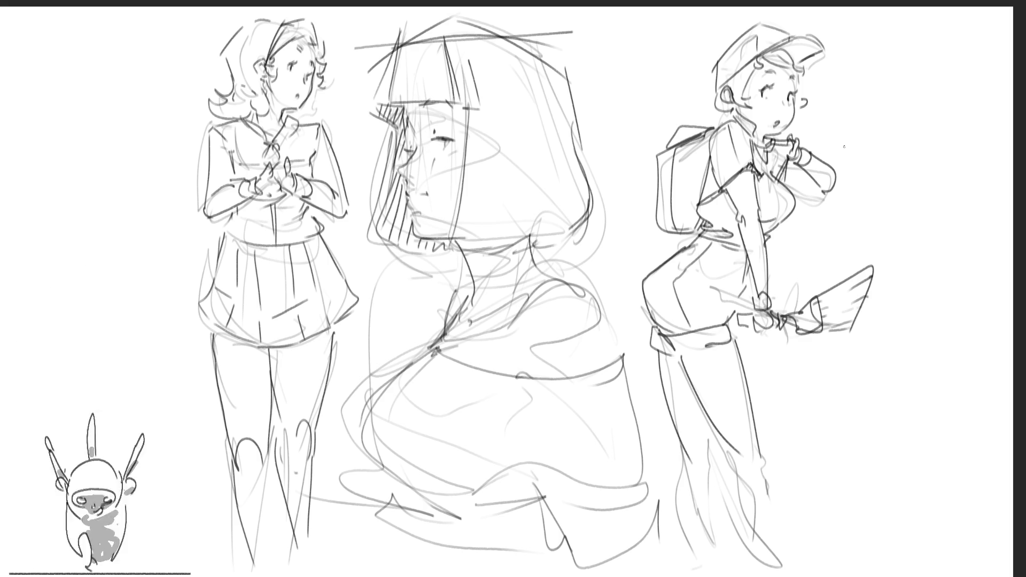
pyautogui.moveTo(720, 197); pyautogui.dragTo(721, 239)
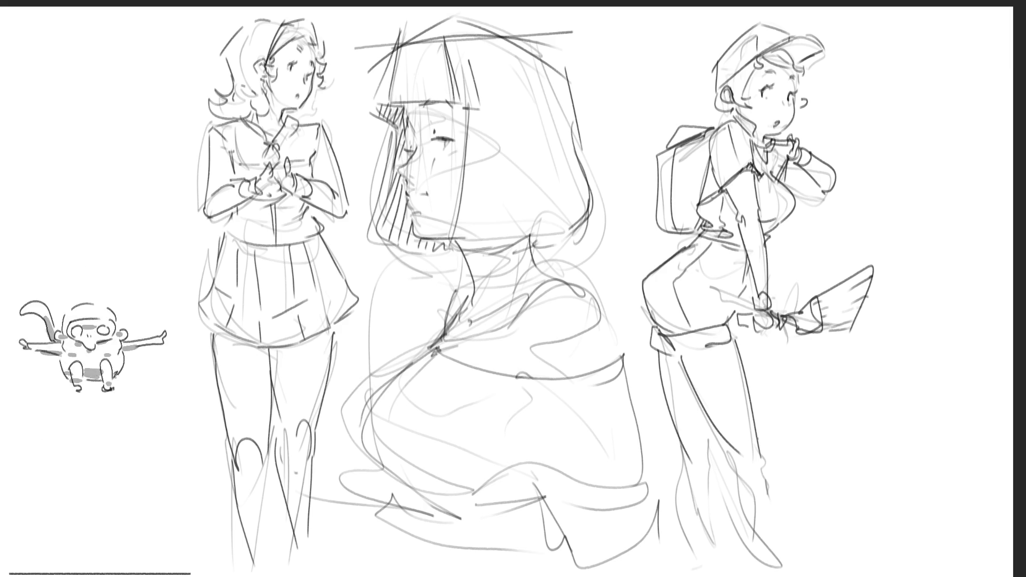
# Draw the cap girl's back leg down to the page bottom, retrying strokes and reinforcing the outline.
pyautogui.moveTo(756, 519); pyautogui.dragTo(792, 575)
pyautogui.moveTo(781, 474); pyautogui.dragTo(818, 576)
pyautogui.hotkey('ctrl', 'z')
pyautogui.hotkey('ctrl', 'z')
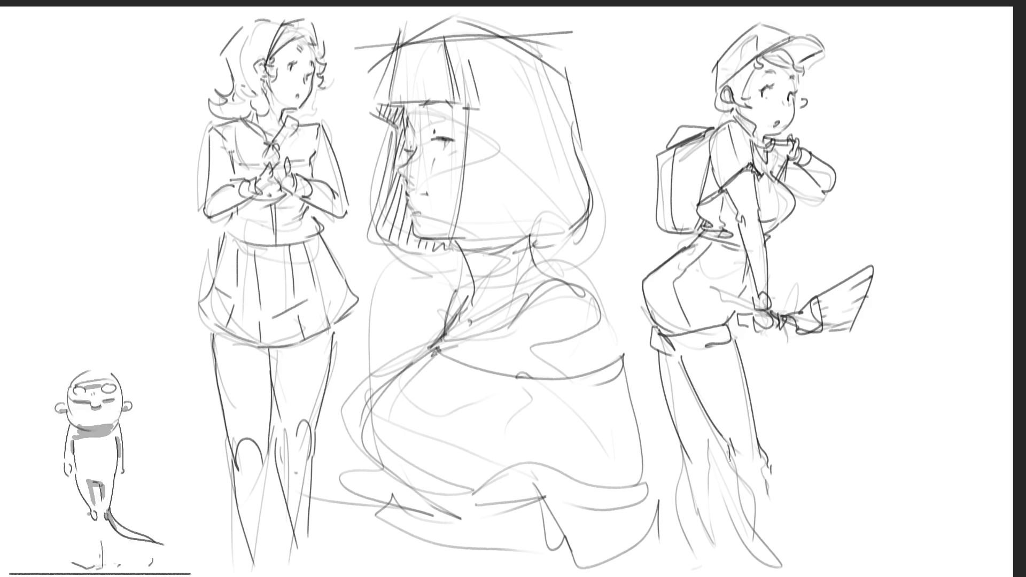
pyautogui.moveTo(767, 467); pyautogui.dragTo(791, 566)
pyautogui.hotkey('ctrl', 'z')
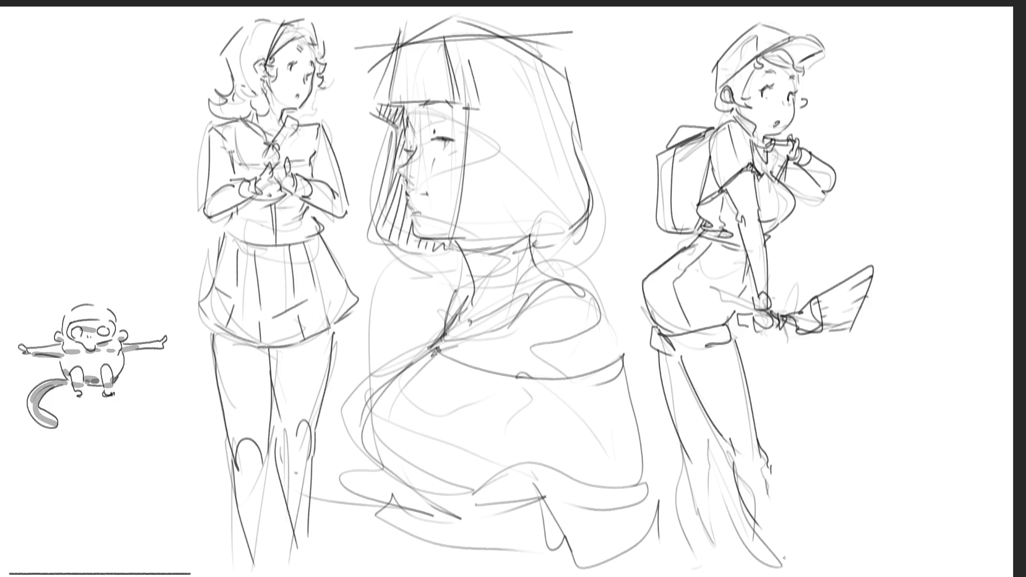
pyautogui.moveTo(761, 453); pyautogui.dragTo(784, 572)
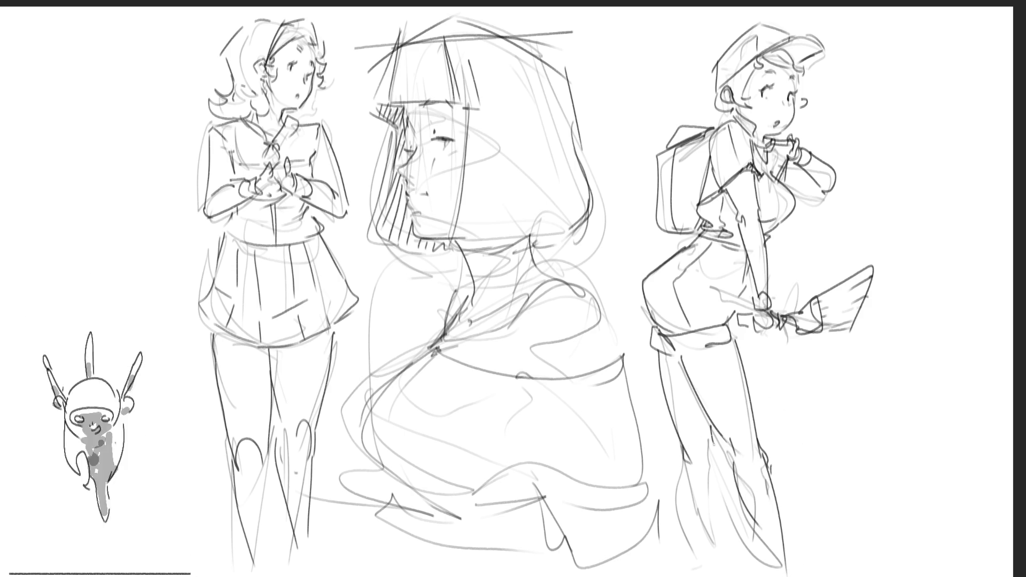
pyautogui.moveTo(691, 473); pyautogui.dragTo(700, 564)
pyautogui.moveTo(709, 449); pyautogui.dragTo(717, 558)
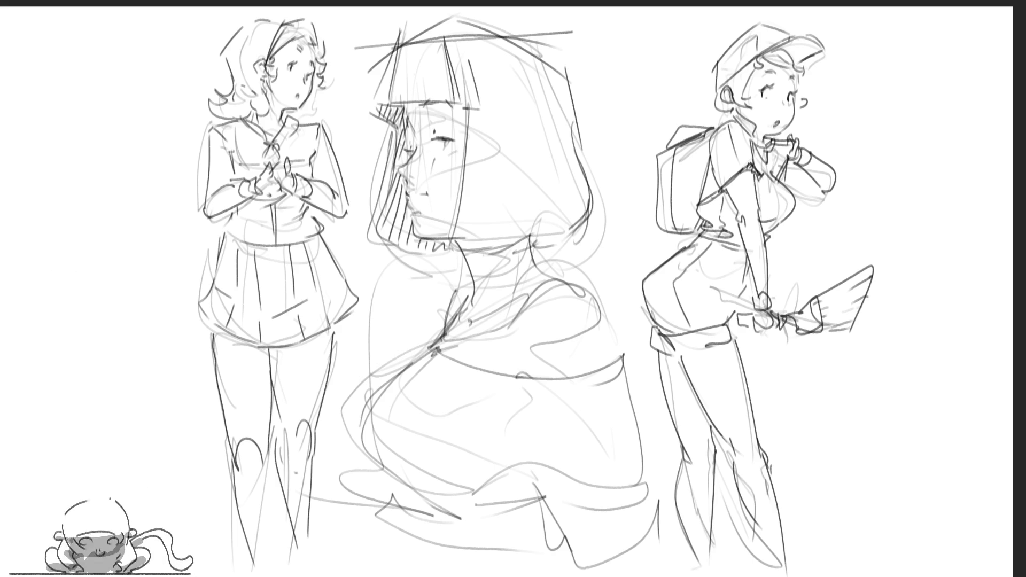
# Outline the cap girl's lower front leg and both feet.
pyautogui.moveTo(763, 536)
pyautogui.mouseDown()
pyautogui.moveTo(791, 575)
pyautogui.moveTo(792, 558)
pyautogui.mouseUp()
pyautogui.moveTo(754, 533); pyautogui.dragTo(773, 572)
pyautogui.moveTo(794, 531)
pyautogui.mouseDown()
pyautogui.moveTo(772, 573)
pyautogui.moveTo(794, 576)
pyautogui.mouseUp()
pyautogui.moveTo(678, 537); pyautogui.dragTo(710, 527)
pyautogui.moveTo(685, 539)
pyautogui.mouseDown()
pyautogui.moveTo(712, 559)
pyautogui.moveTo(691, 567)
pyautogui.mouseUp()
pyautogui.moveTo(717, 525); pyautogui.dragTo(708, 573)
pyautogui.moveTo(694, 534)
pyautogui.mouseDown()
pyautogui.moveTo(692, 572)
pyautogui.moveTo(705, 576)
pyautogui.mouseUp()
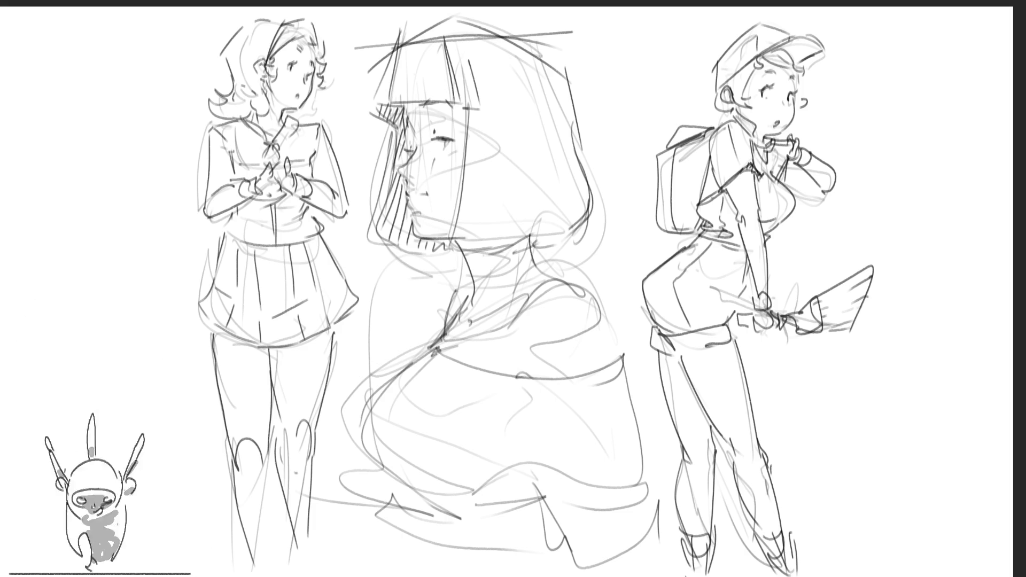
pyautogui.hotkey('ctrl', 't')
# Cancel the pending transform and draw sneakers on the cap girl's front and back feet.
pyautogui.scroll(-2, 576, 115)
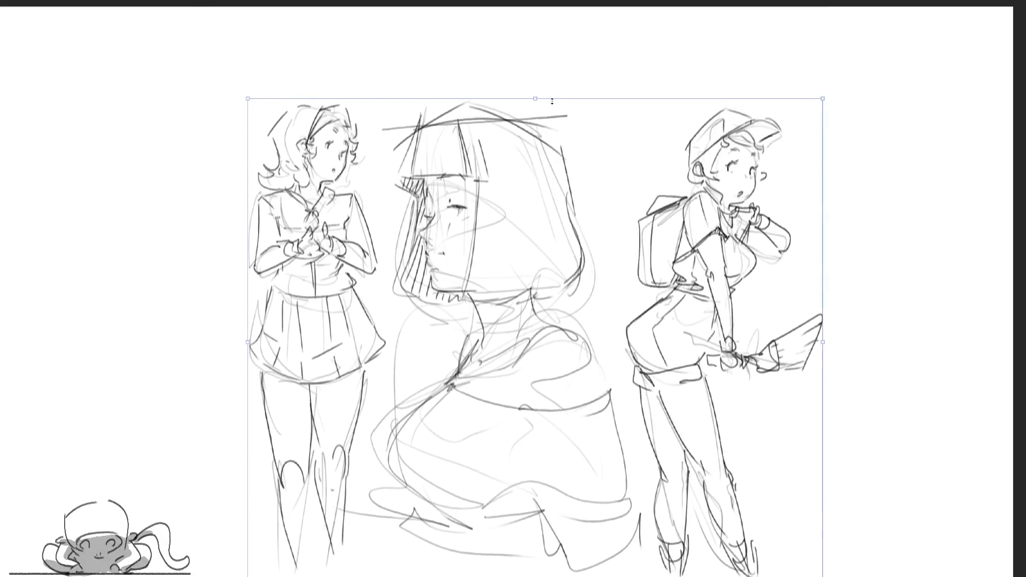
pyautogui.press('Return')
pyautogui.moveTo(744, 505)
pyautogui.mouseDown()
pyautogui.moveTo(749, 534)
pyautogui.moveTo(764, 497)
pyautogui.moveTo(741, 514)
pyautogui.moveTo(795, 537)
pyautogui.mouseUp()
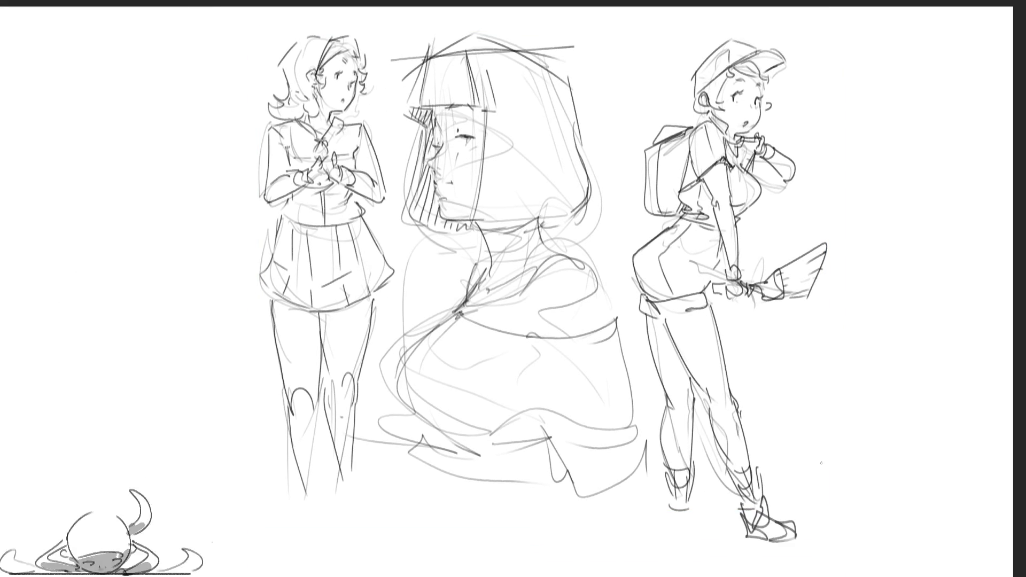
pyautogui.moveTo(672, 504)
pyautogui.mouseDown()
pyautogui.moveTo(674, 527)
pyautogui.moveTo(691, 519)
pyautogui.moveTo(697, 534)
pyautogui.moveTo(697, 525)
pyautogui.moveTo(721, 534)
pyautogui.mouseUp()
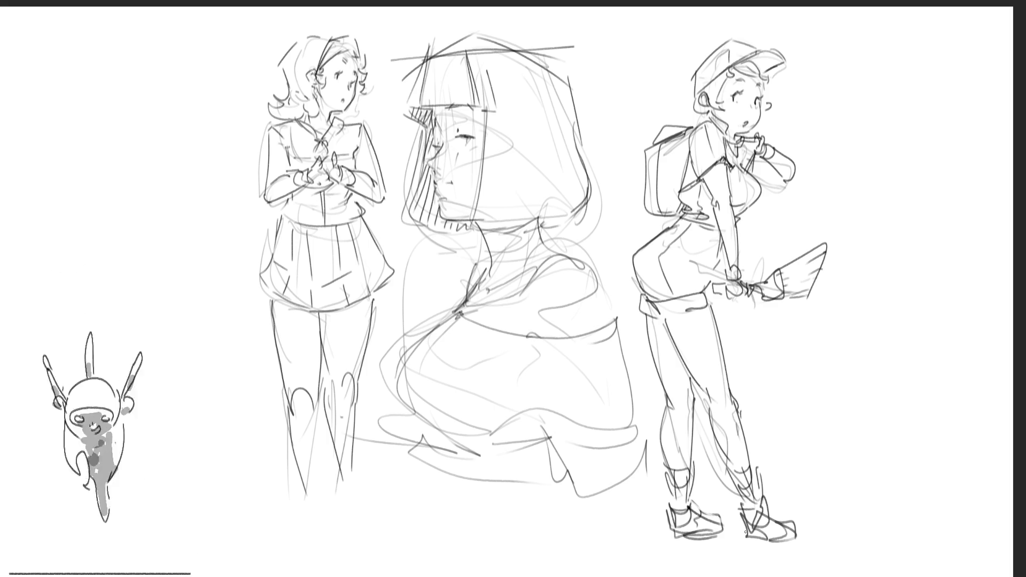
pyautogui.moveTo(768, 516); pyautogui.dragTo(810, 534)
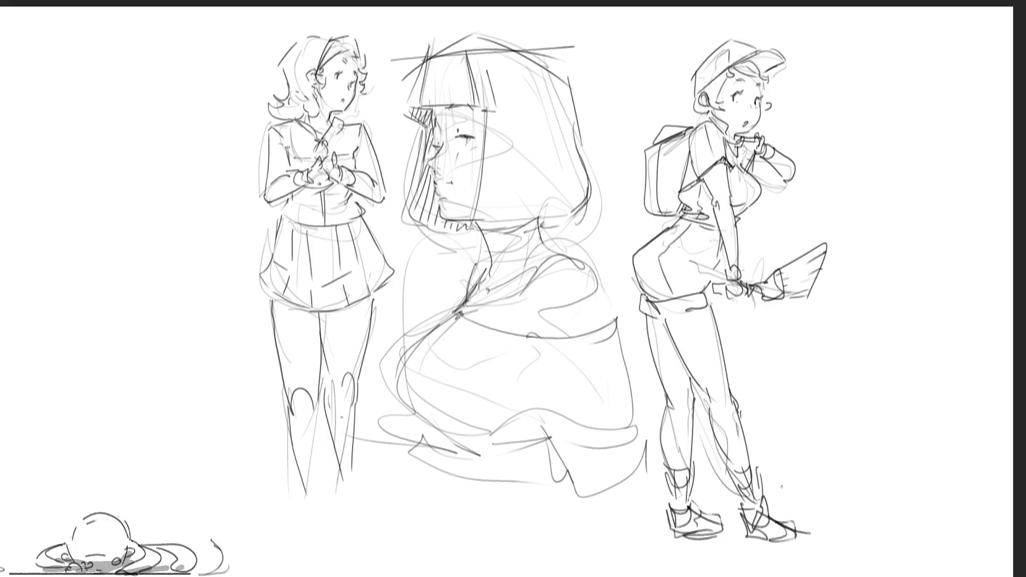
# Outline the schoolgirl's lower legs and draw her boot.
pyautogui.moveTo(333, 473)
pyautogui.mouseDown()
pyautogui.moveTo(342, 539)
pyautogui.moveTo(353, 545)
pyautogui.mouseUp()
pyautogui.moveTo(300, 494)
pyautogui.mouseDown()
pyautogui.moveTo(317, 514)
pyautogui.moveTo(308, 540)
pyautogui.moveTo(320, 541)
pyautogui.moveTo(273, 539)
pyautogui.moveTo(438, 522)
pyautogui.moveTo(280, 548)
pyautogui.moveTo(457, 570)
pyautogui.moveTo(809, 532)
pyautogui.moveTo(802, 550)
pyautogui.moveTo(876, 551)
pyautogui.moveTo(663, 558)
pyautogui.moveTo(780, 534)
pyautogui.moveTo(659, 545)
pyautogui.moveTo(871, 529)
pyautogui.mouseUp()
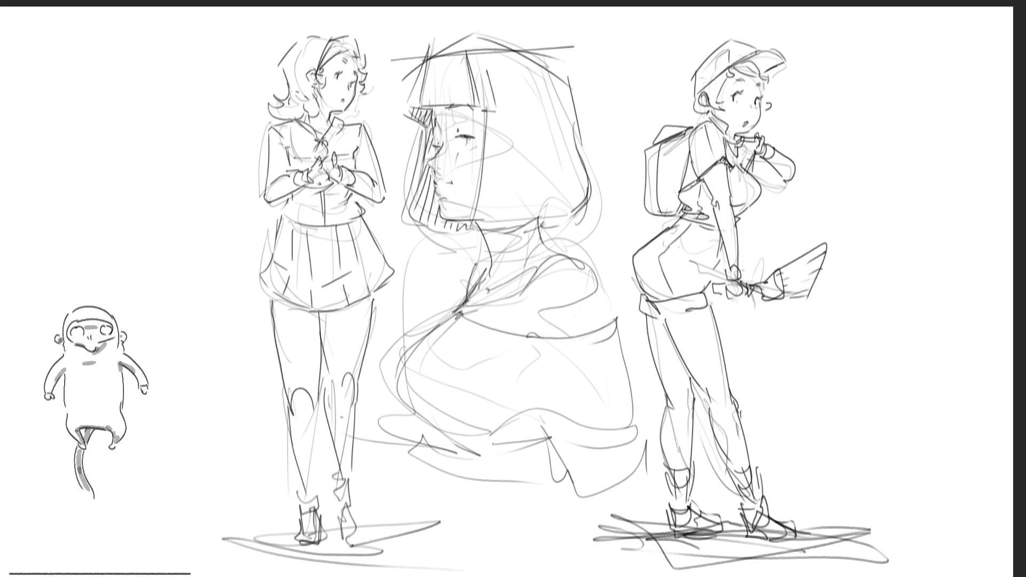
# Mirror the sketch horizontally and shift all the figures to the right.
pyautogui.press('m')
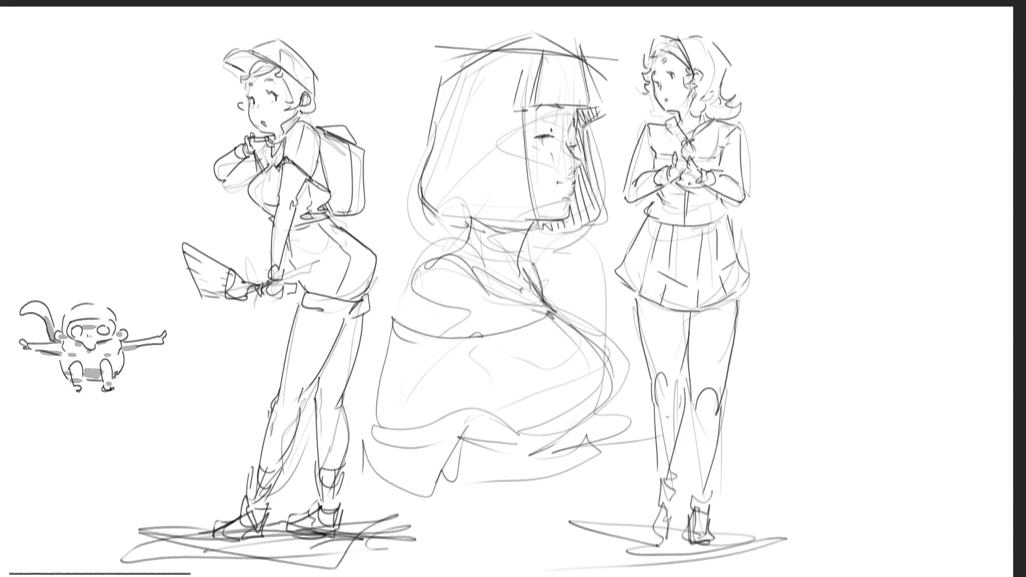
pyautogui.hotkey('ctrl', 't')
pyautogui.moveTo(528, 356); pyautogui.dragTo(622, 359)
pyautogui.press('Return')
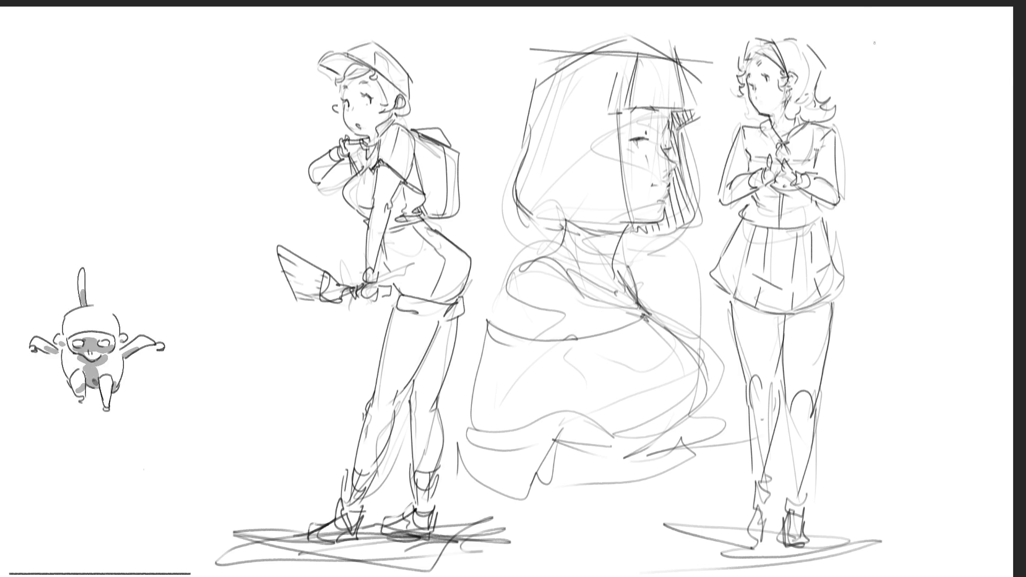
# Redraw the outline of the schoolgirl's hair, undoing a stray collar stroke.
pyautogui.moveTo(768, 39)
pyautogui.mouseDown()
pyautogui.moveTo(740, 53)
pyautogui.moveTo(727, 91)
pyautogui.moveTo(820, 35)
pyautogui.moveTo(835, 109)
pyautogui.mouseUp()
pyautogui.moveTo(759, 111)
pyautogui.mouseDown()
pyautogui.moveTo(742, 128)
pyautogui.moveTo(740, 117)
pyautogui.moveTo(754, 127)
pyautogui.moveTo(745, 130)
pyautogui.moveTo(763, 123)
pyautogui.mouseUp()
pyautogui.hotkey('ctrl', 'z')
pyautogui.hotkey('ctrl', 'z')
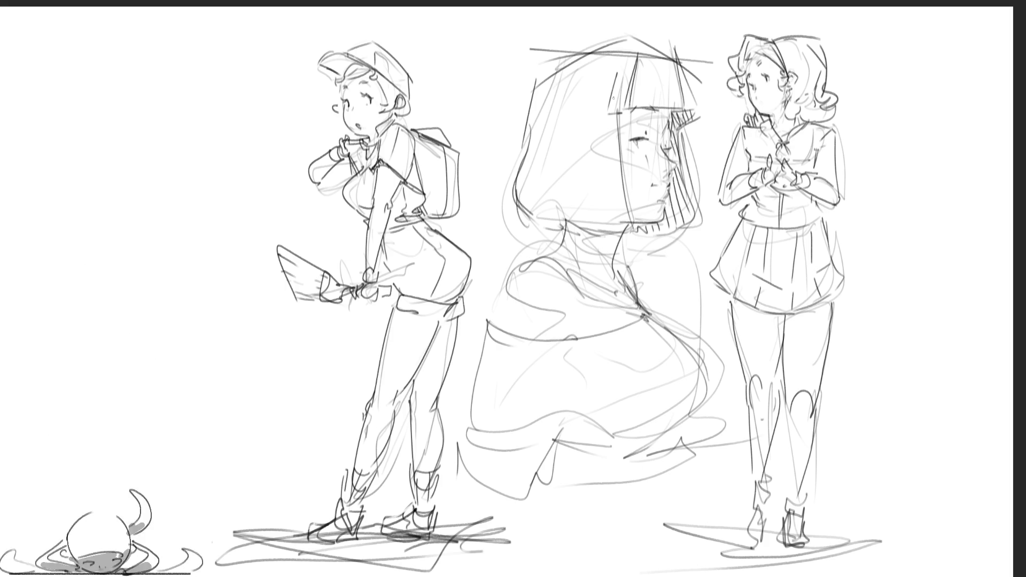
# Select the schoolgirl's head and stretch it taller with the transform handles.
pyautogui.moveTo(893, 100)
pyautogui.mouseDown()
pyautogui.moveTo(716, 8)
pyautogui.moveTo(728, 127)
pyautogui.moveTo(902, 110)
pyautogui.moveTo(893, 100)
pyautogui.mouseUp()
pyautogui.hotkey('ctrl', 't')
pyautogui.moveTo(806, 6); pyautogui.dragTo(805, 0)
pyautogui.moveTo(701, 64); pyautogui.dragTo(701, 52)
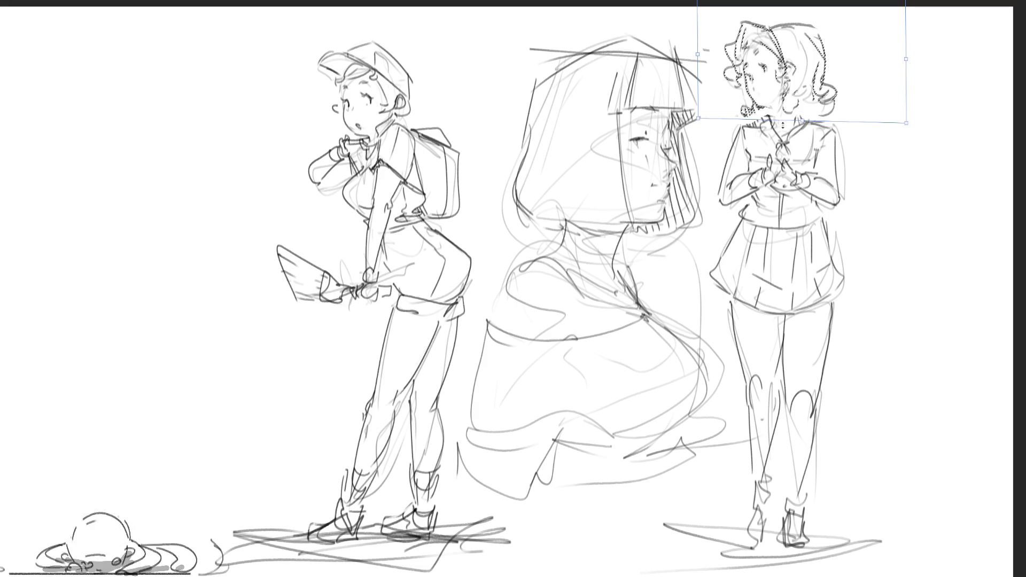
# Nudge the schoolgirl's resized head onto her shoulders, commit the transform, and add a chin stroke.
pyautogui.moveTo(804, 122); pyautogui.dragTo(803, 119)
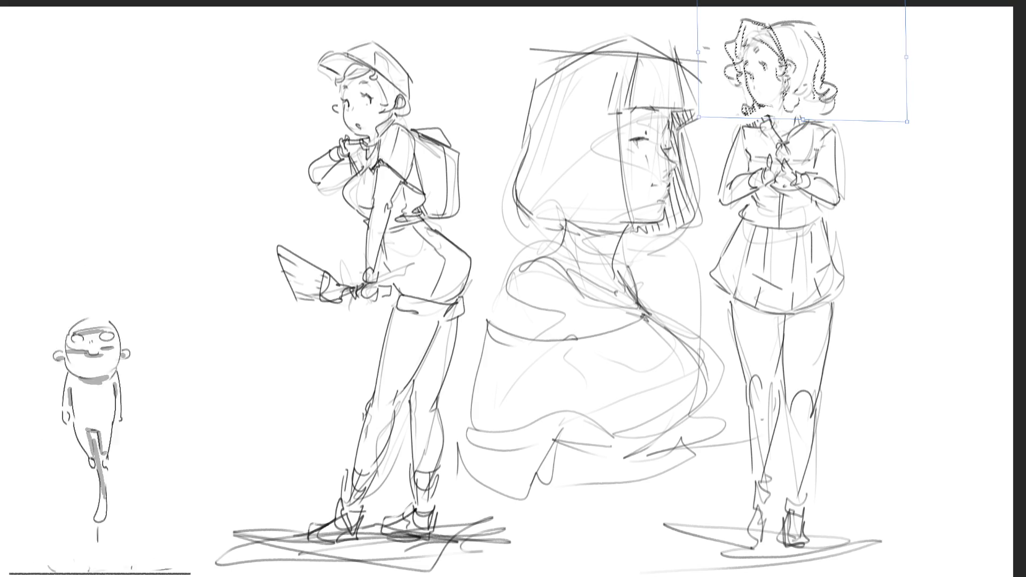
pyautogui.press('Return')
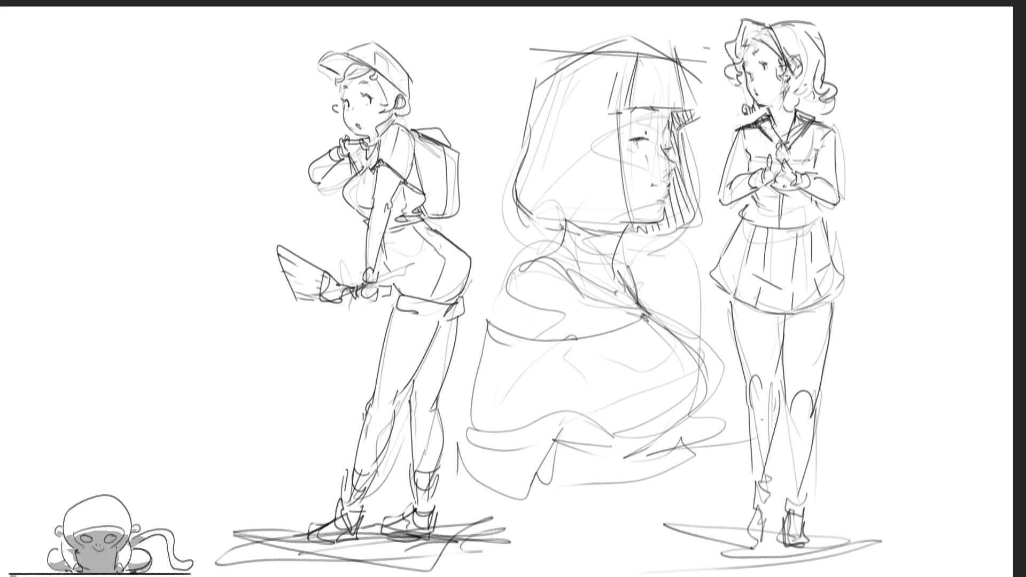
pyautogui.moveTo(734, 116)
pyautogui.mouseDown()
pyautogui.moveTo(765, 107)
pyautogui.moveTo(775, 59)
pyautogui.moveTo(766, 40)
pyautogui.moveTo(723, 19)
pyautogui.moveTo(733, 114)
pyautogui.moveTo(737, 91)
pyautogui.mouseUp()
# Reposition the schoolgirl's head once more, then sketch the outlines of both her legs down to her feet.
pyautogui.hotkey('ctrl', 't')
pyautogui.press('Return')
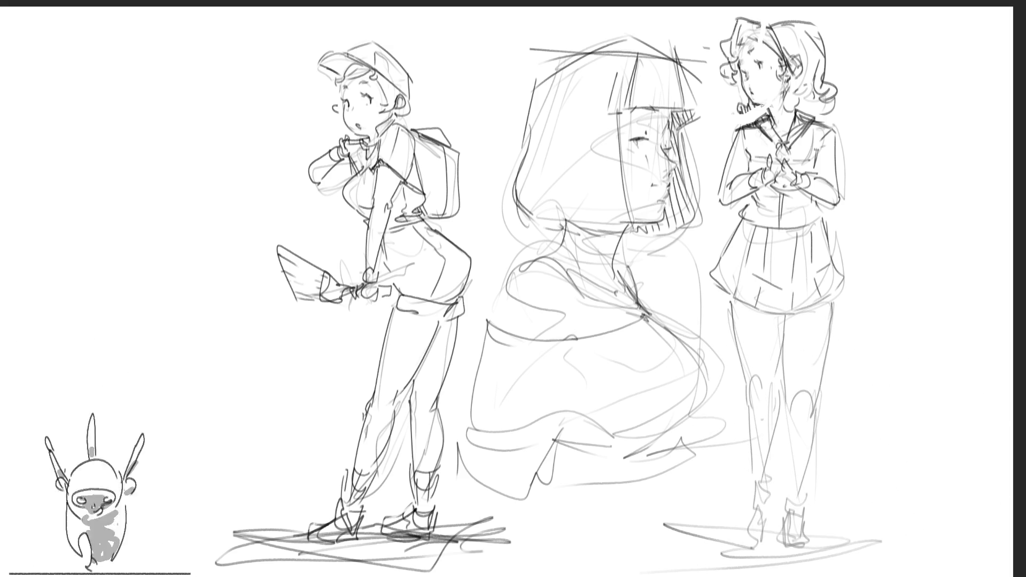
pyautogui.moveTo(835, 296); pyautogui.dragTo(851, 528)
pyautogui.moveTo(803, 386); pyautogui.dragTo(843, 532)
pyautogui.moveTo(730, 296); pyautogui.dragTo(741, 531)
pyautogui.moveTo(787, 320); pyautogui.dragTo(735, 545)
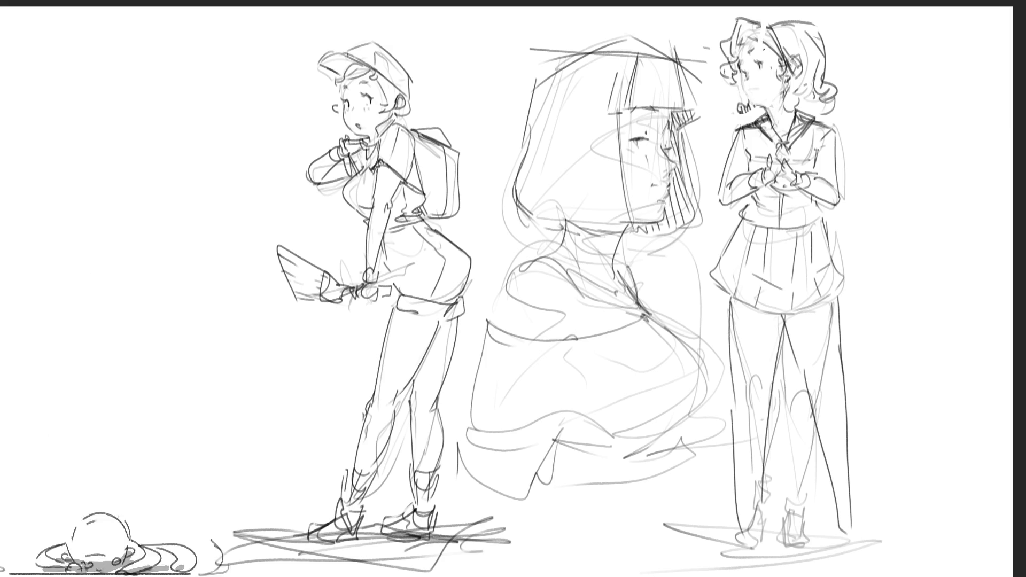
# Fade the right schoolgirl's legs, torso and head with a large soft eraser.
pyautogui.press('e')
pyautogui.moveTo(801, 374)
pyautogui.mouseDown()
pyautogui.moveTo(829, 424)
pyautogui.moveTo(766, 501)
pyautogui.mouseUp()
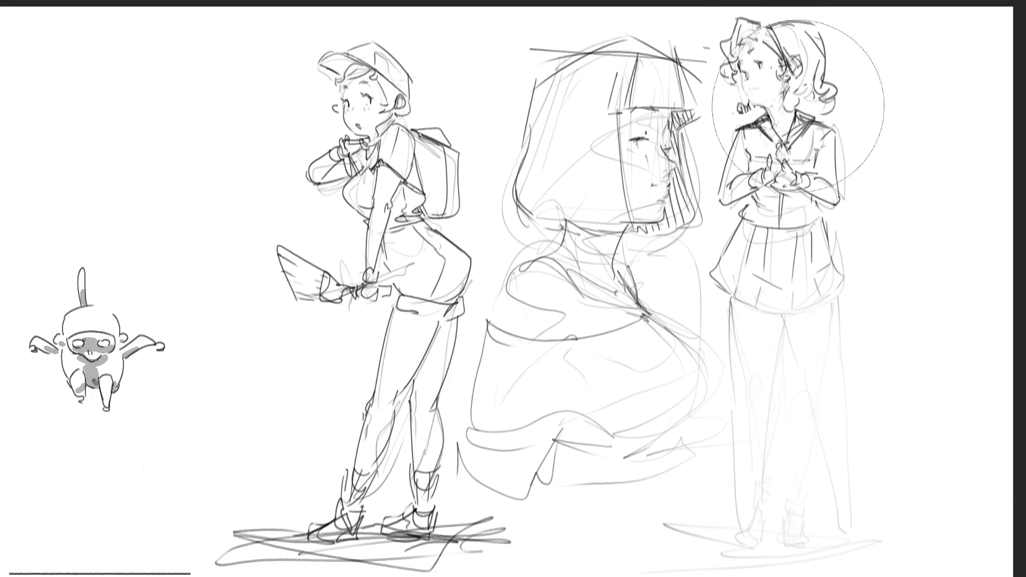
pyautogui.moveTo(805, 194); pyautogui.dragTo(904, 389)
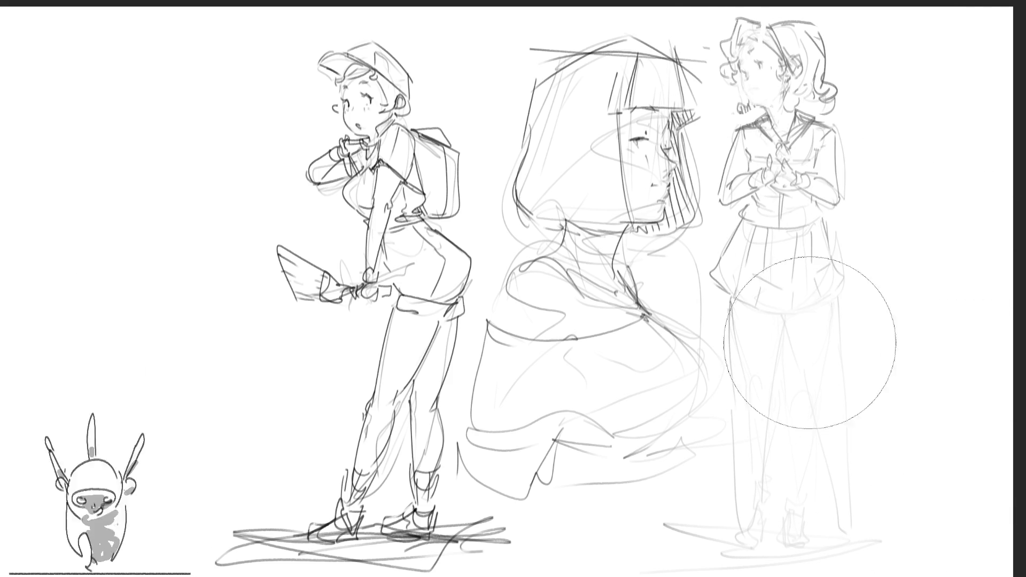
# Fade the schoolgirl's head and the hooded figure, then ink the profile's eye, lashes, blush, nose and lips.
pyautogui.moveTo(737, 50); pyautogui.dragTo(775, 80)
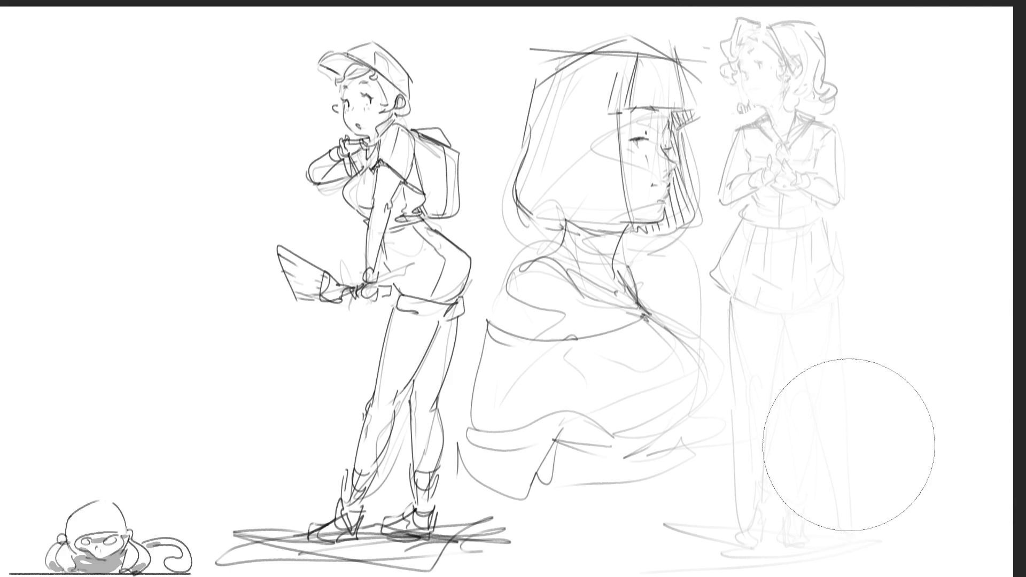
pyautogui.moveTo(550, 24)
pyautogui.mouseDown()
pyautogui.moveTo(588, 54)
pyautogui.moveTo(647, 341)
pyautogui.mouseUp()
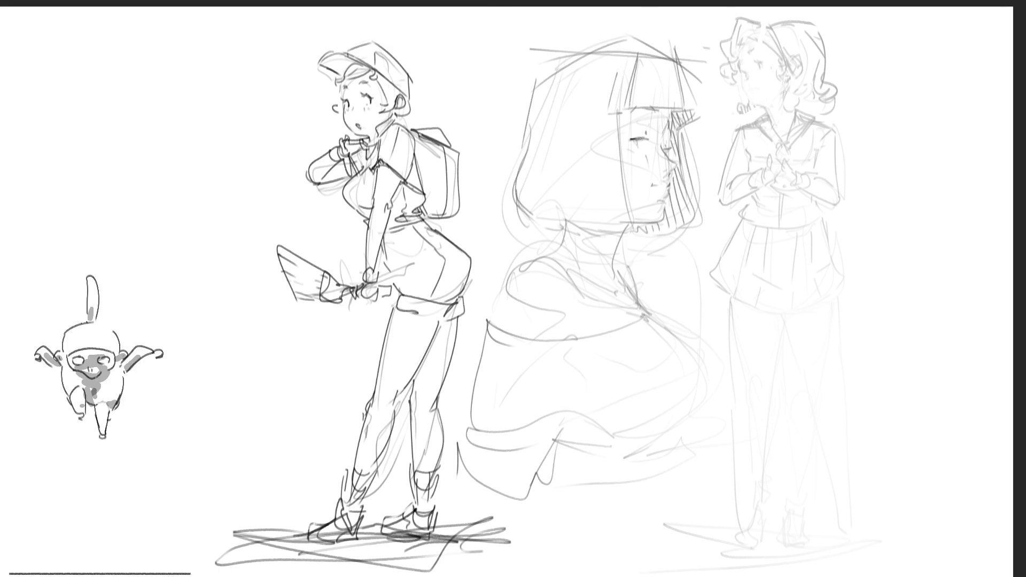
pyautogui.moveTo(632, 139); pyautogui.dragTo(648, 140)
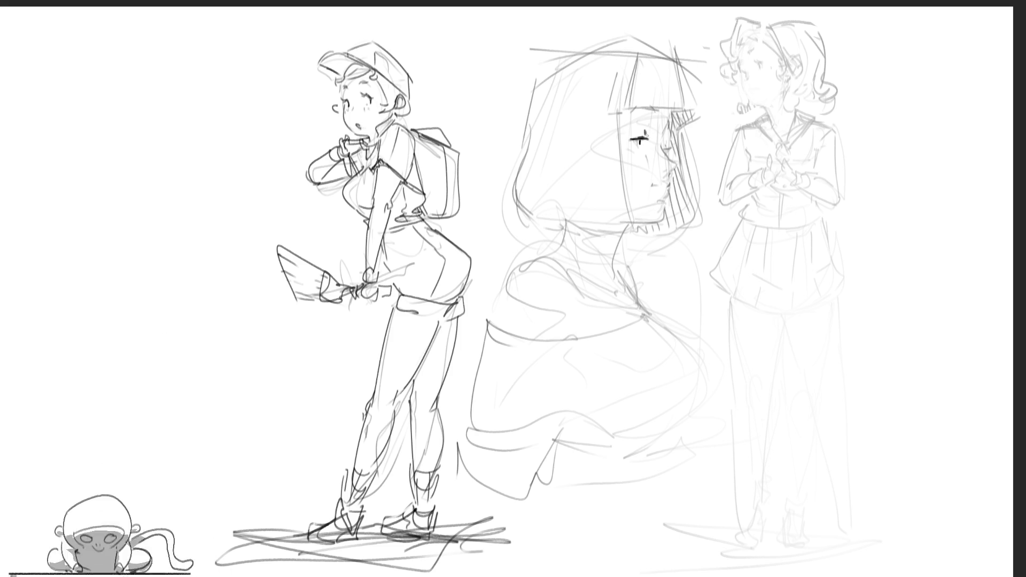
pyautogui.moveTo(643, 109); pyautogui.dragTo(654, 112)
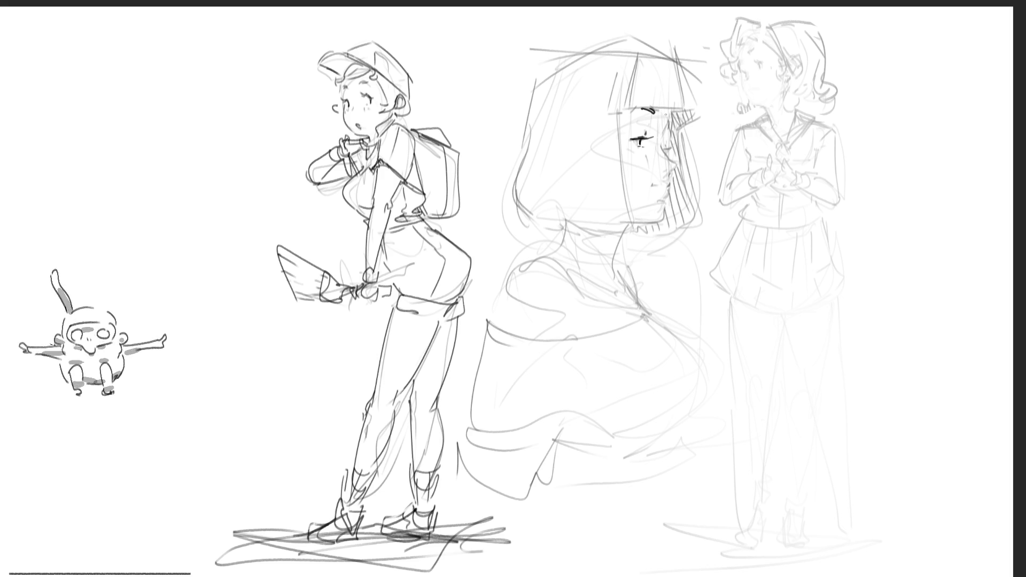
pyautogui.moveTo(643, 152)
pyautogui.mouseDown()
pyautogui.moveTo(650, 165)
pyautogui.moveTo(635, 164)
pyautogui.mouseUp()
pyautogui.moveTo(645, 154); pyautogui.dragTo(650, 190)
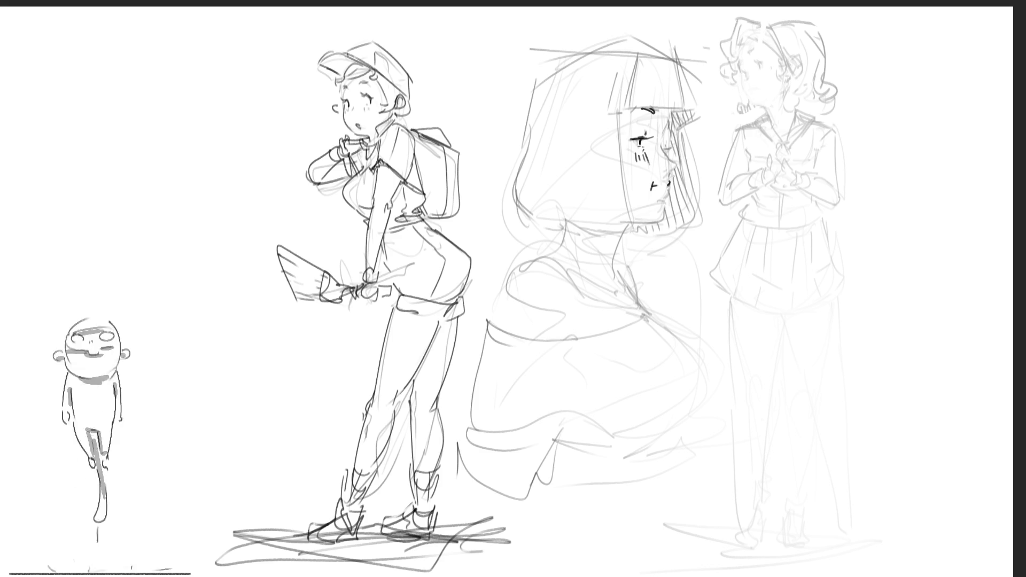
pyautogui.moveTo(670, 172); pyautogui.dragTo(676, 163)
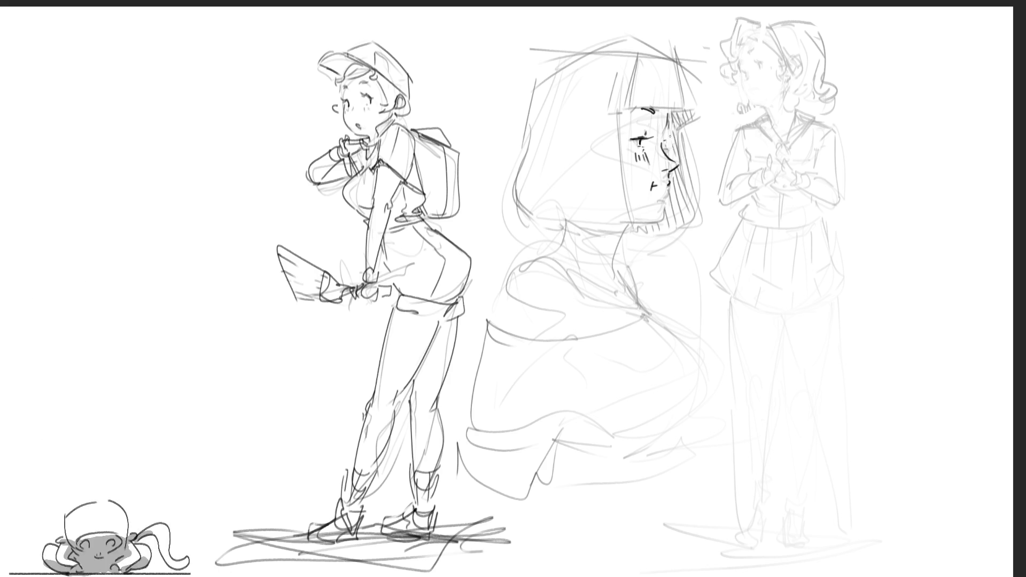
pyautogui.moveTo(667, 129); pyautogui.dragTo(666, 142)
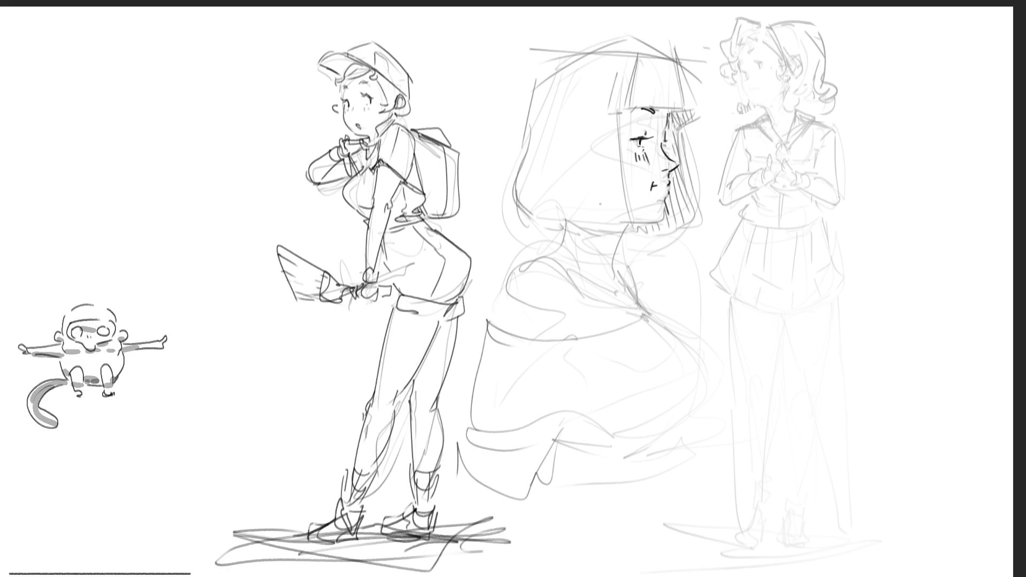
# Draw three straight dark guide lines across the hood.
pyautogui.moveTo(520, 130); pyautogui.dragTo(604, 210)
pyautogui.moveTo(517, 155); pyautogui.dragTo(616, 40)
pyautogui.moveTo(512, 36); pyautogui.dragTo(672, 97)
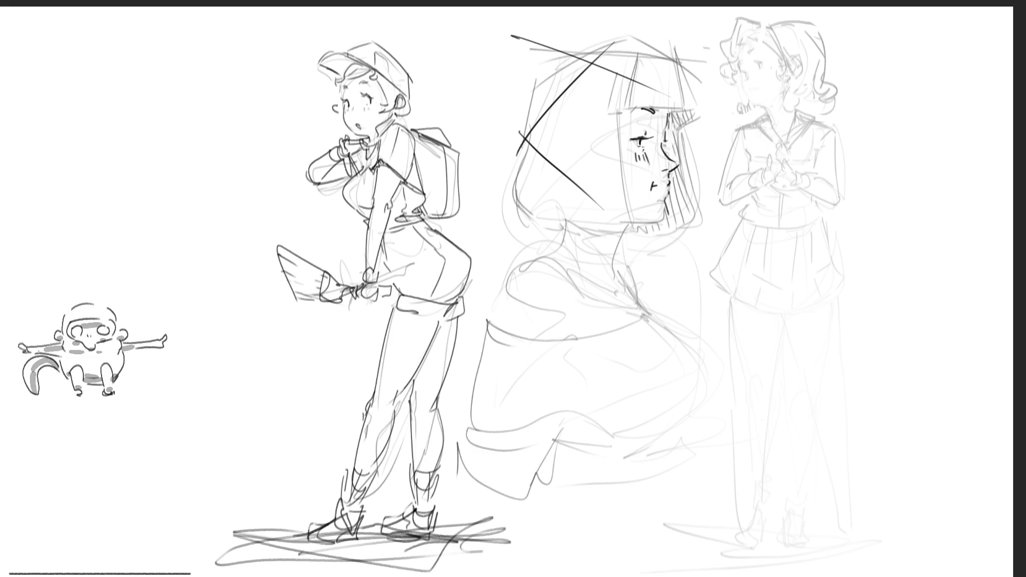
# Ink the hooded profile's neck curves, a long hair strand and a dark lower-body stroke.
pyautogui.moveTo(631, 225); pyautogui.dragTo(606, 283)
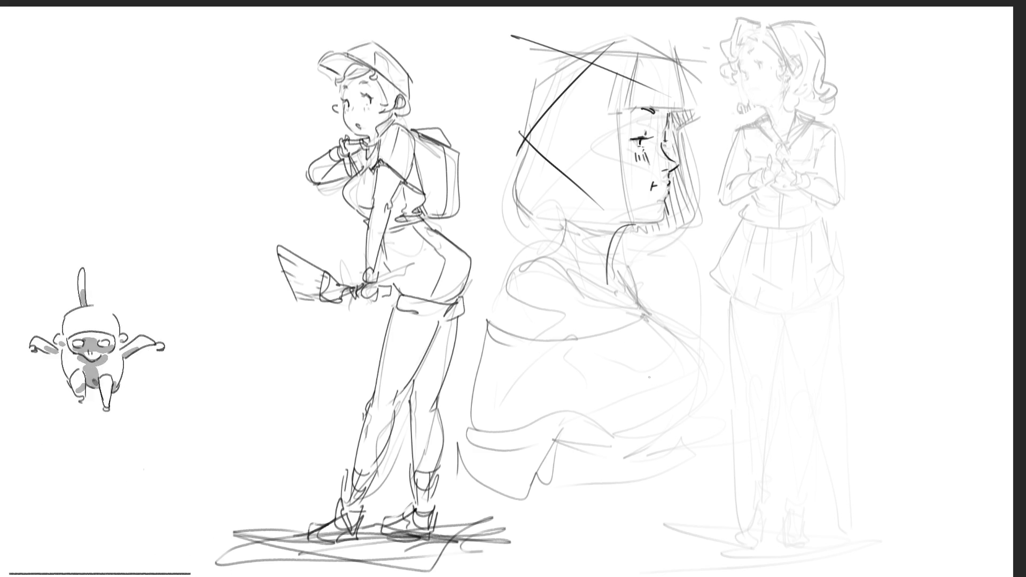
pyautogui.moveTo(555, 207); pyautogui.dragTo(562, 262)
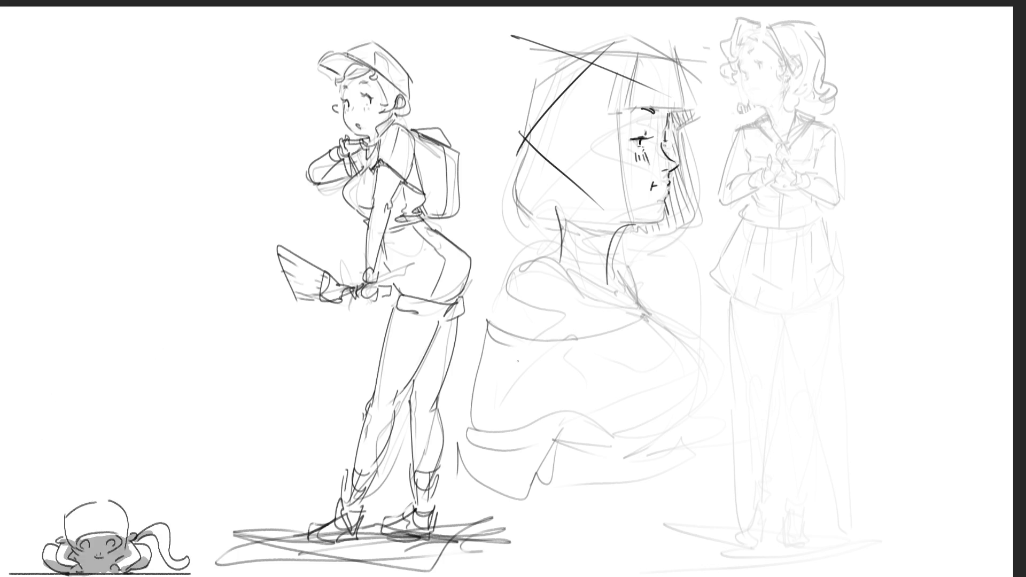
pyautogui.moveTo(506, 258); pyautogui.dragTo(710, 225)
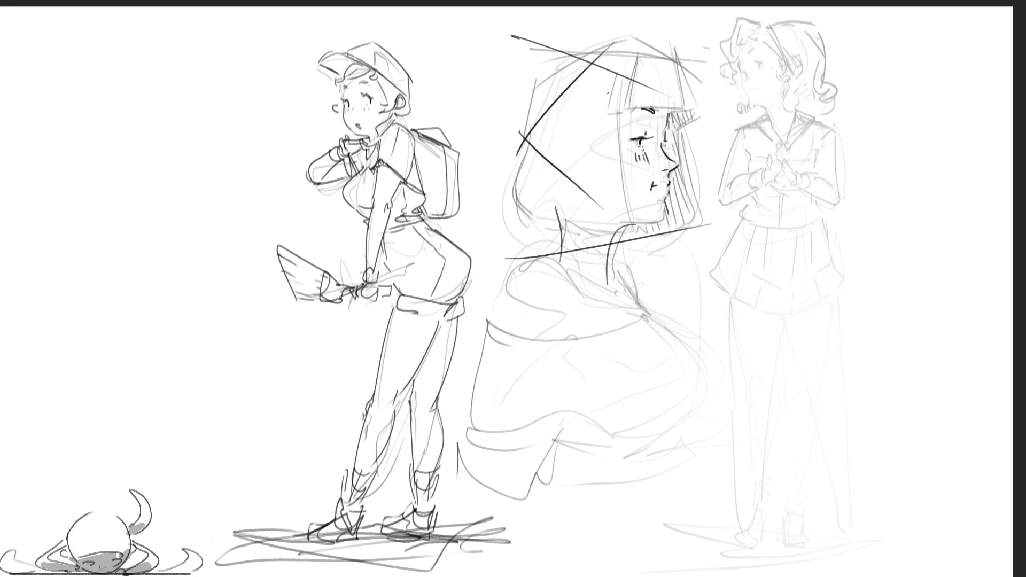
pyautogui.moveTo(610, 84)
pyautogui.mouseDown()
pyautogui.moveTo(619, 166)
pyautogui.moveTo(683, 318)
pyautogui.mouseUp()
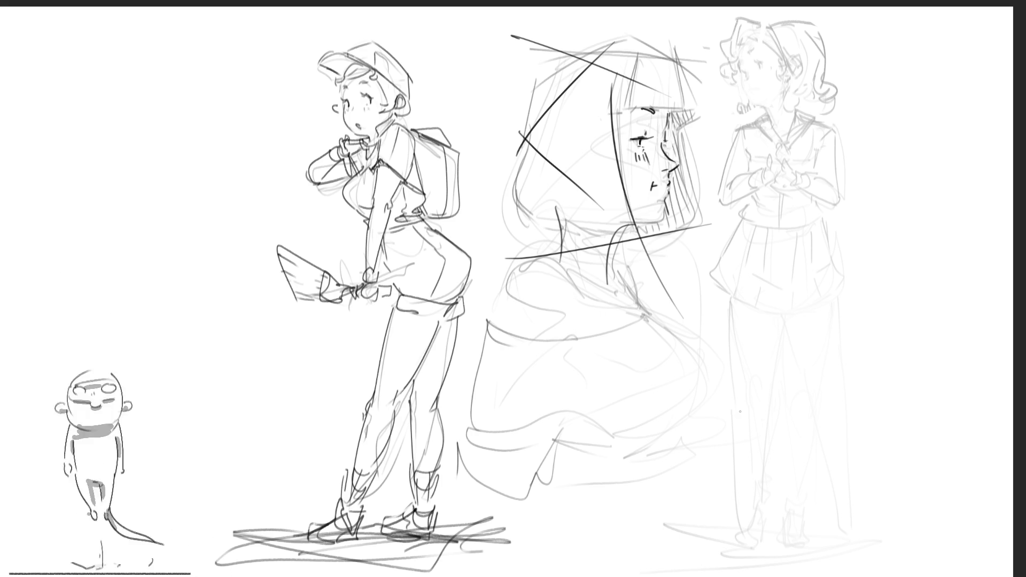
pyautogui.moveTo(718, 370); pyautogui.dragTo(665, 478)
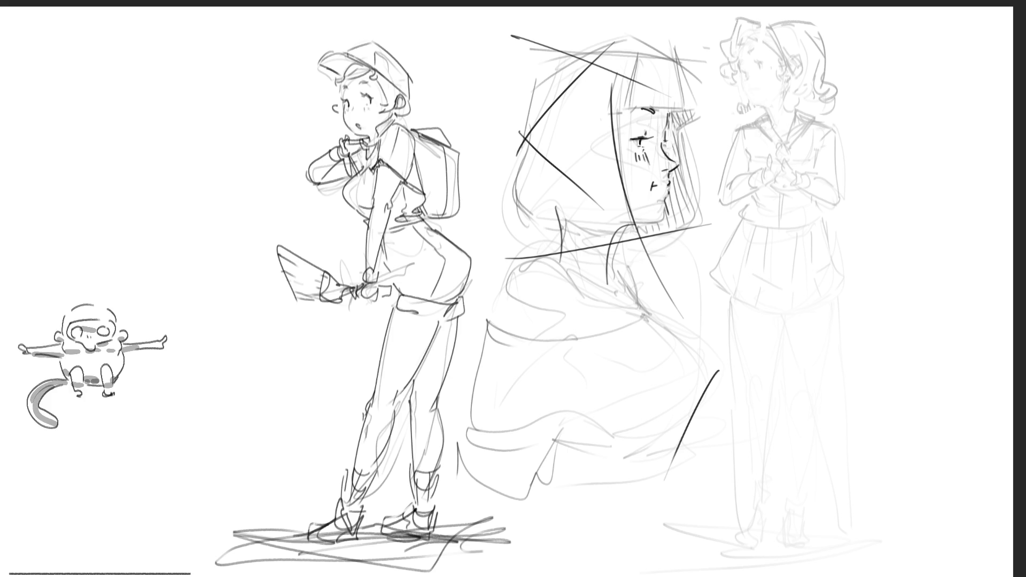
# Draw the hood's back curve and long straight lines across the hood top.
pyautogui.moveTo(515, 74); pyautogui.dragTo(491, 213)
pyautogui.moveTo(489, 85); pyautogui.dragTo(632, 28)
pyautogui.moveTo(487, 53)
pyautogui.mouseDown()
pyautogui.moveTo(605, 55)
pyautogui.moveTo(719, 76)
pyautogui.mouseUp()
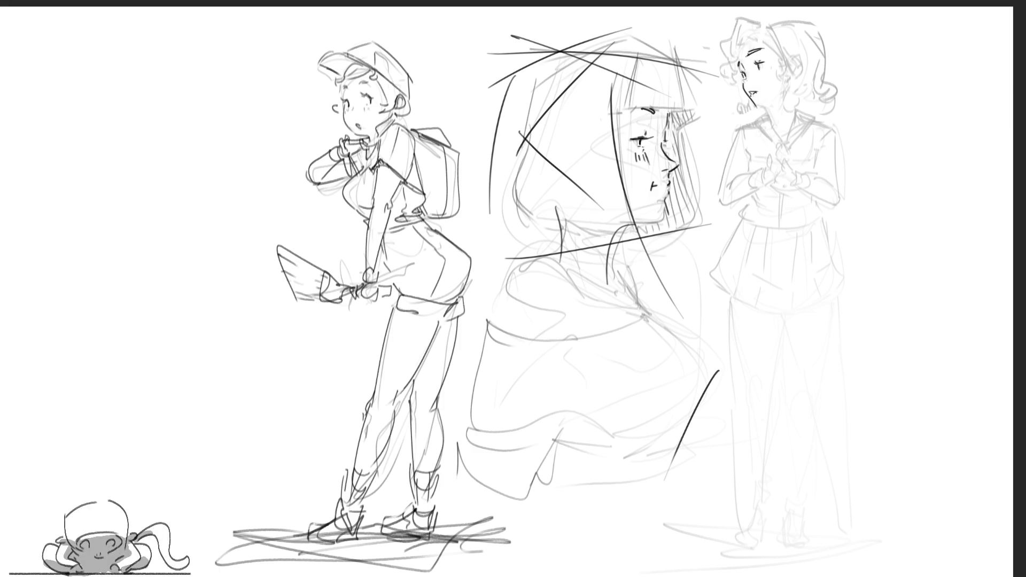
# Ink the schoolgirl's jawline, neck and ear, then add grey cheek blush and dark ear shading.
pyautogui.moveTo(754, 109); pyautogui.dragTo(772, 105)
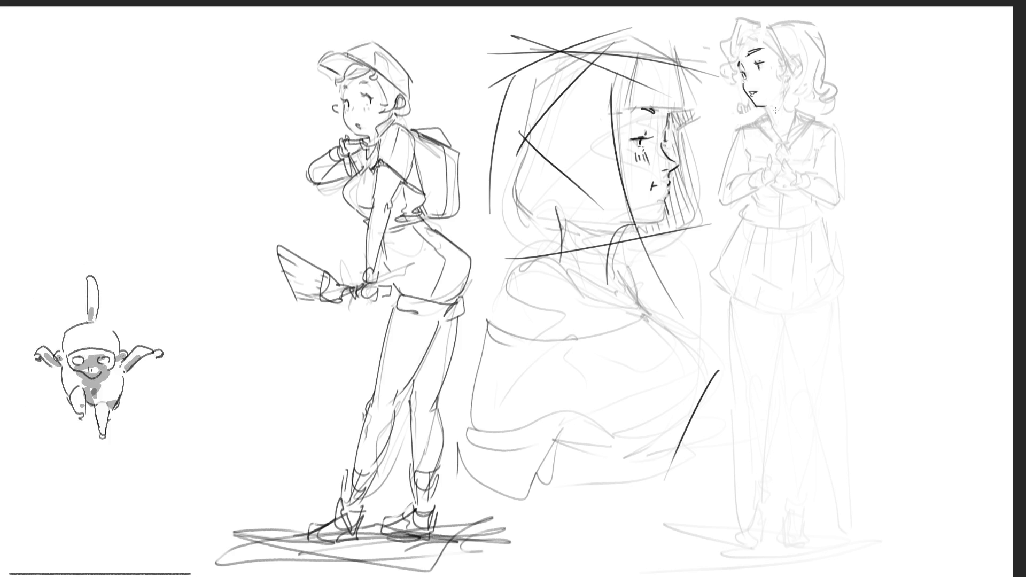
pyautogui.moveTo(765, 104); pyautogui.dragTo(789, 91)
pyautogui.hotkey('ctrl', 'z')
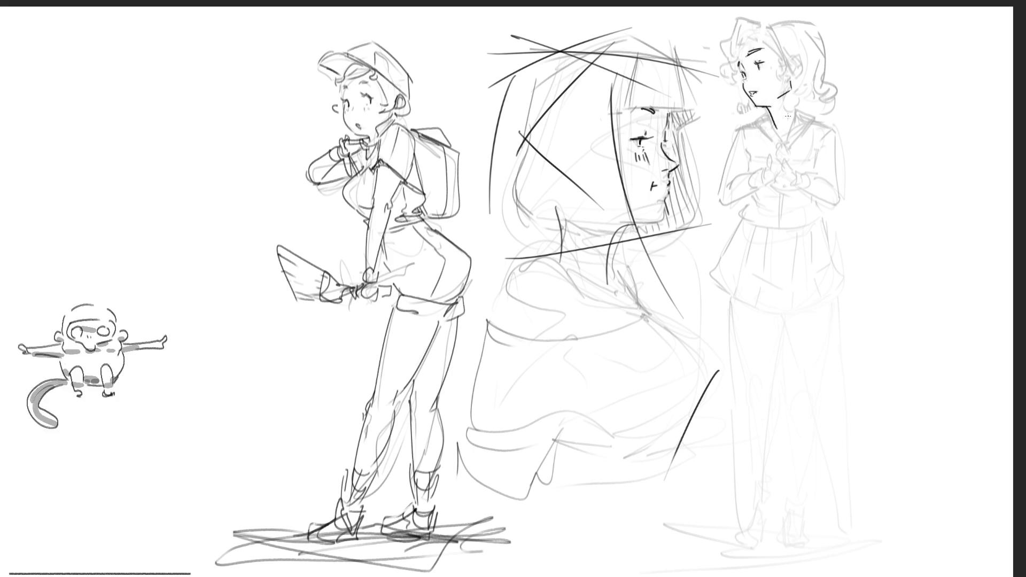
pyautogui.moveTo(791, 93); pyautogui.dragTo(795, 119)
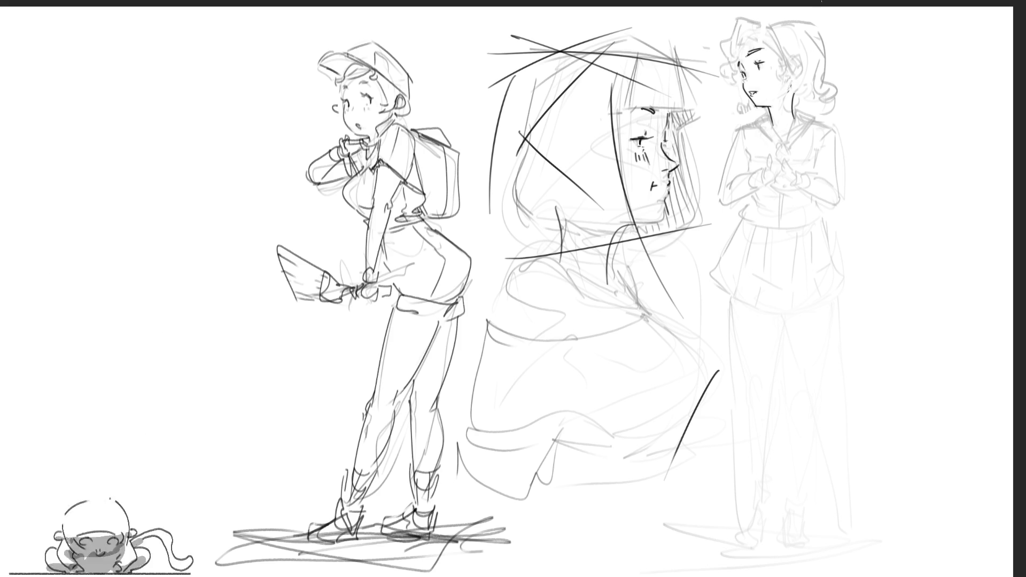
pyautogui.moveTo(804, 49); pyautogui.dragTo(805, 71)
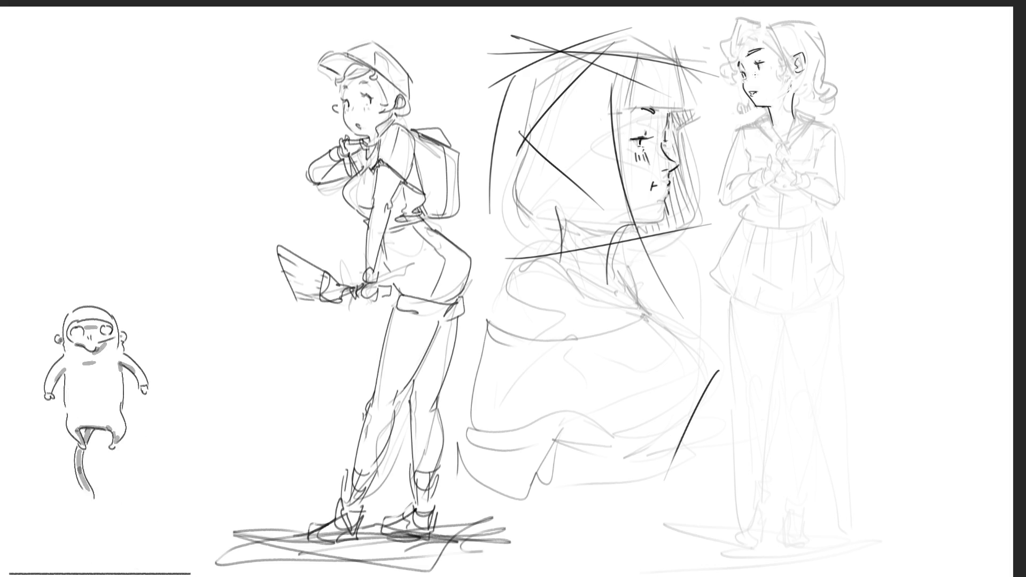
pyautogui.moveTo(759, 73); pyautogui.dragTo(757, 78)
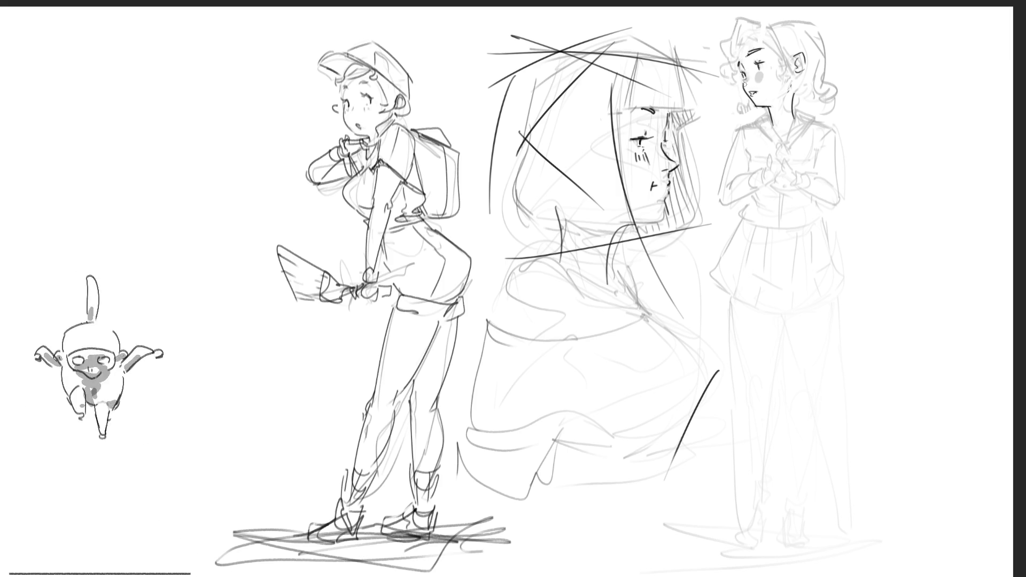
pyautogui.moveTo(797, 59); pyautogui.dragTo(804, 63)
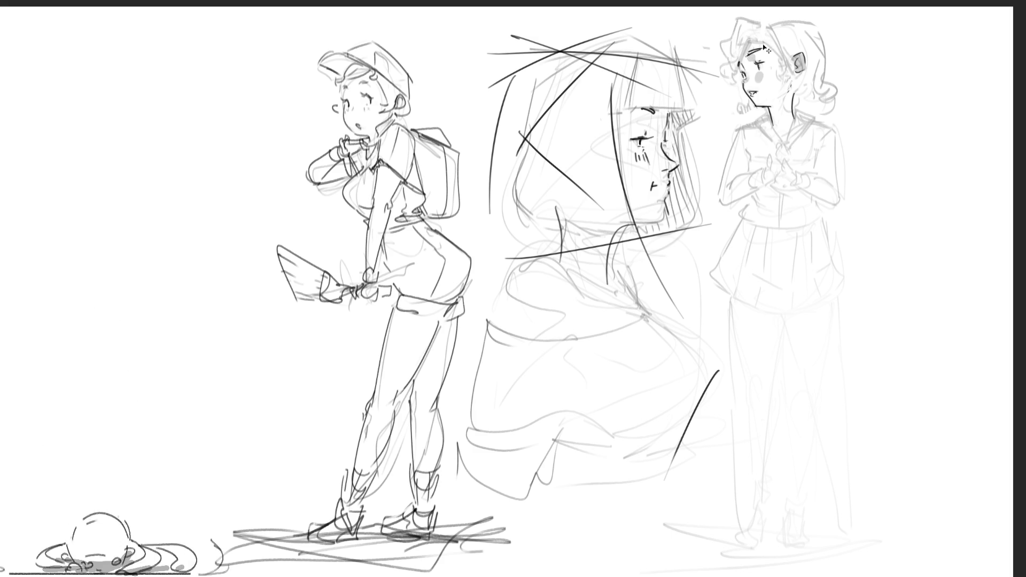
# Add a forehead stroke, shade the schoolgirl's neck grey, and draw curly hair strands, undoing one misplaced stroke.
pyautogui.moveTo(747, 48); pyautogui.dragTo(765, 46)
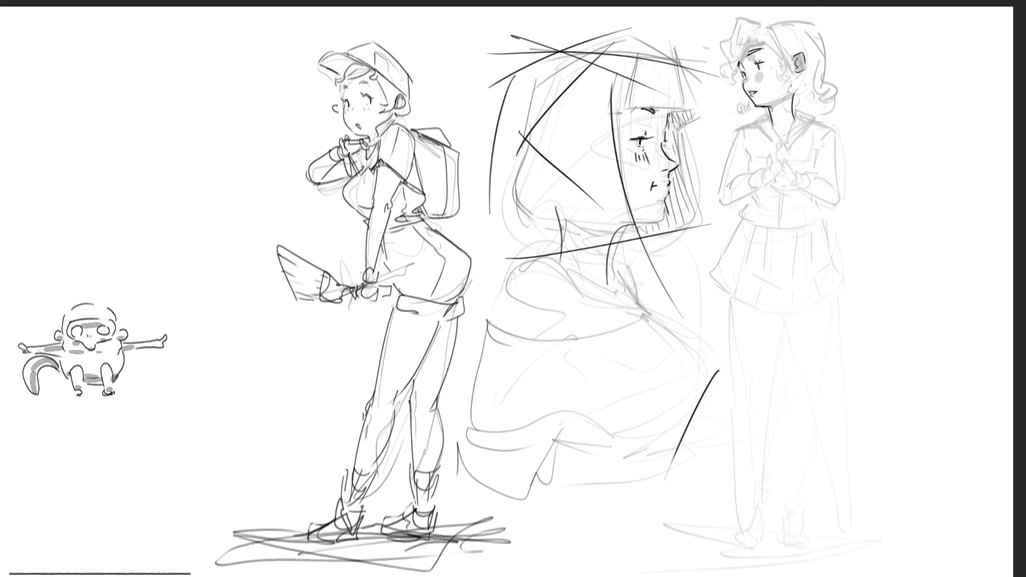
pyautogui.moveTo(776, 107)
pyautogui.mouseDown()
pyautogui.moveTo(775, 123)
pyautogui.moveTo(783, 112)
pyautogui.moveTo(786, 126)
pyautogui.mouseUp()
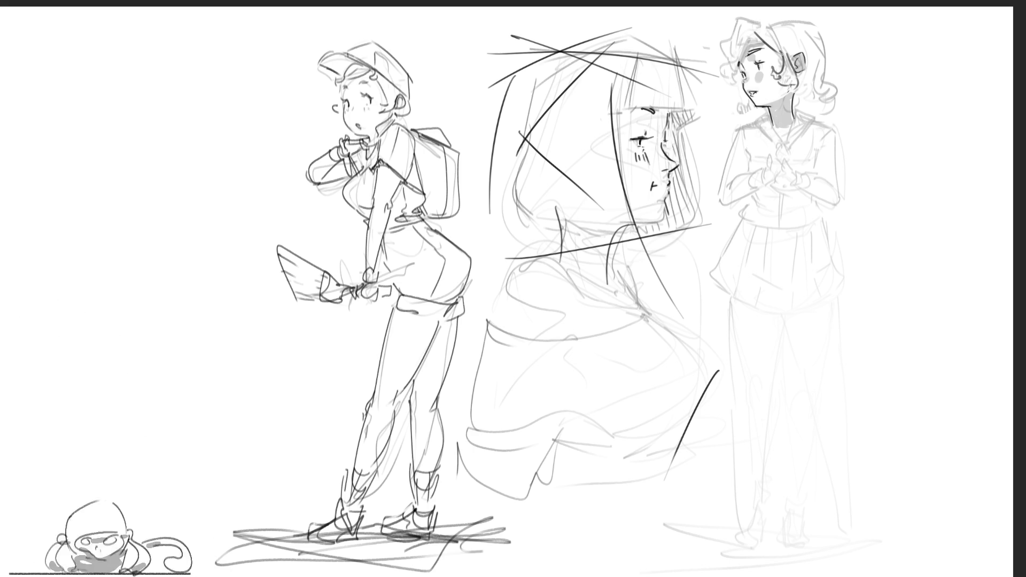
pyautogui.moveTo(795, 54); pyautogui.dragTo(797, 89)
pyautogui.moveTo(724, 56)
pyautogui.mouseDown()
pyautogui.moveTo(719, 79)
pyautogui.moveTo(736, 80)
pyautogui.moveTo(734, 66)
pyautogui.moveTo(749, 67)
pyautogui.moveTo(743, 18)
pyautogui.moveTo(763, 27)
pyautogui.moveTo(721, 58)
pyautogui.moveTo(733, 16)
pyautogui.moveTo(768, 19)
pyautogui.moveTo(794, 55)
pyautogui.moveTo(811, 19)
pyautogui.moveTo(848, 91)
pyautogui.moveTo(838, 62)
pyautogui.moveTo(836, 98)
pyautogui.moveTo(809, 112)
pyautogui.mouseUp()
pyautogui.hotkey('ctrl', 'z')
pyautogui.hotkey('ctrl', 'z')
pyautogui.hotkey('ctrl', 'z')
pyautogui.hotkey('ctrl', 'z')
pyautogui.hotkey('ctrl', 'z')
pyautogui.hotkey('ctrl', 'z')
pyautogui.hotkey('ctrl', 'z')
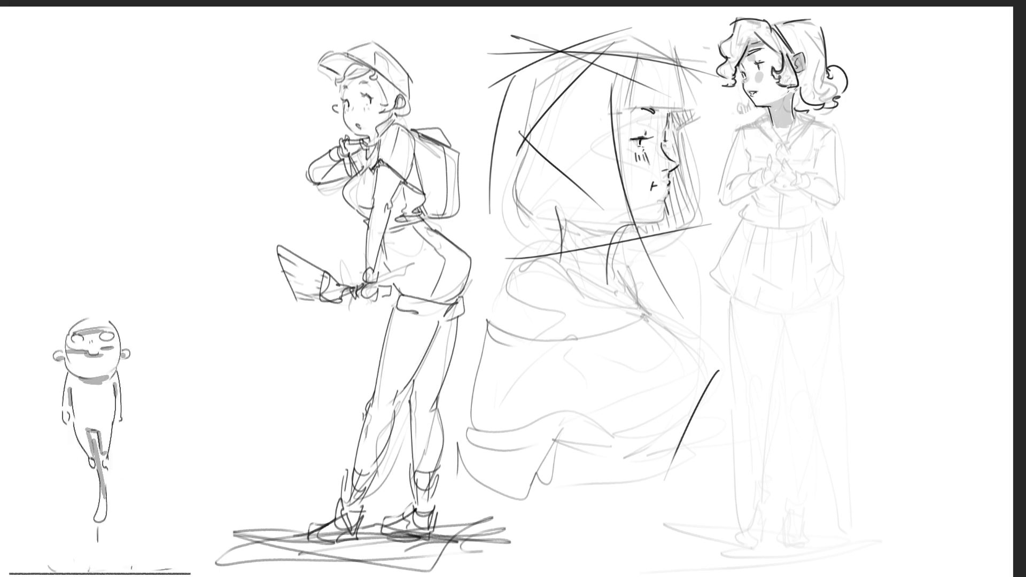
# Add an ear stroke and ink the schoolgirl's V-shaped sailor collar and its edges.
pyautogui.moveTo(796, 69); pyautogui.dragTo(807, 78)
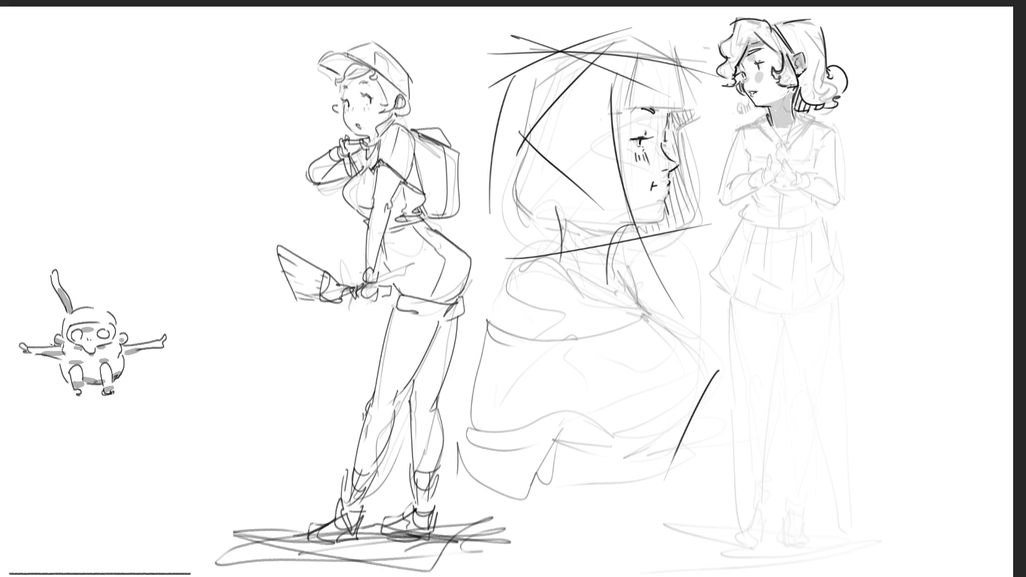
pyautogui.moveTo(748, 123); pyautogui.dragTo(786, 147)
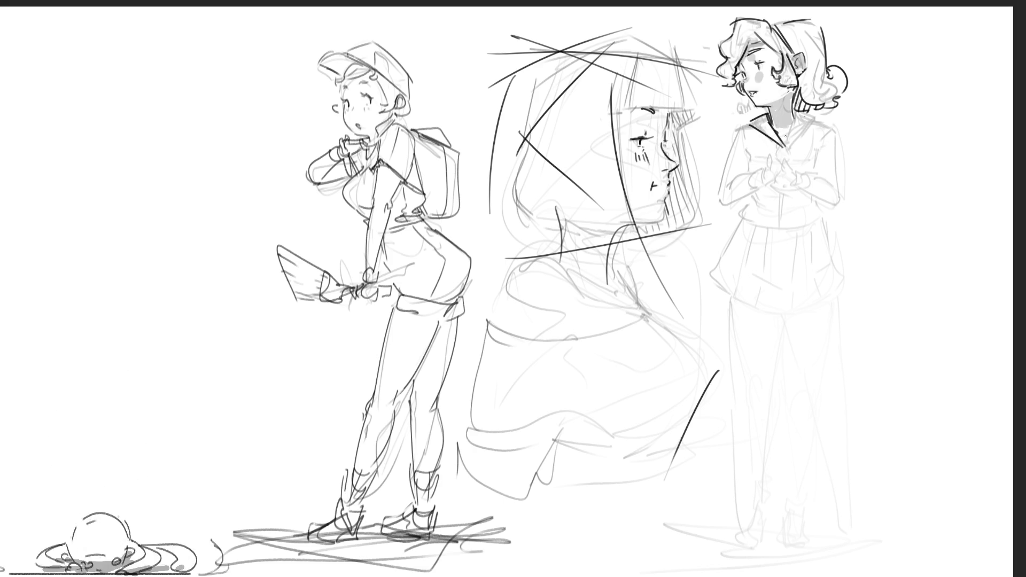
pyautogui.moveTo(800, 114); pyautogui.dragTo(782, 153)
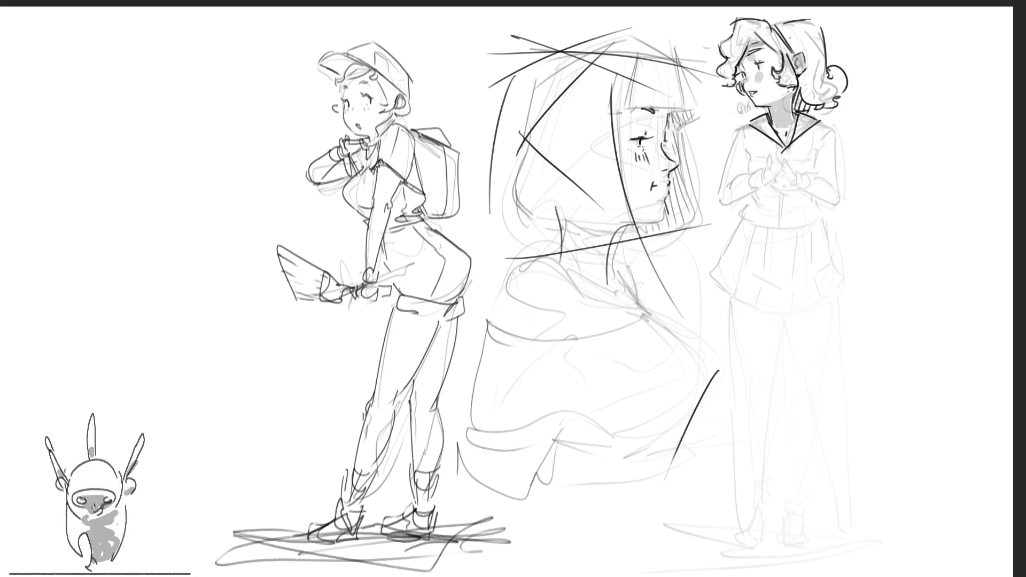
pyautogui.moveTo(749, 124); pyautogui.dragTo(736, 130)
pyautogui.moveTo(819, 119); pyautogui.dragTo(833, 126)
# Outline both sides of her sailor top, darken her clasped hands, and draw a skirt waistband.
pyautogui.moveTo(730, 137); pyautogui.dragTo(719, 187)
pyautogui.moveTo(834, 125); pyautogui.dragTo(845, 195)
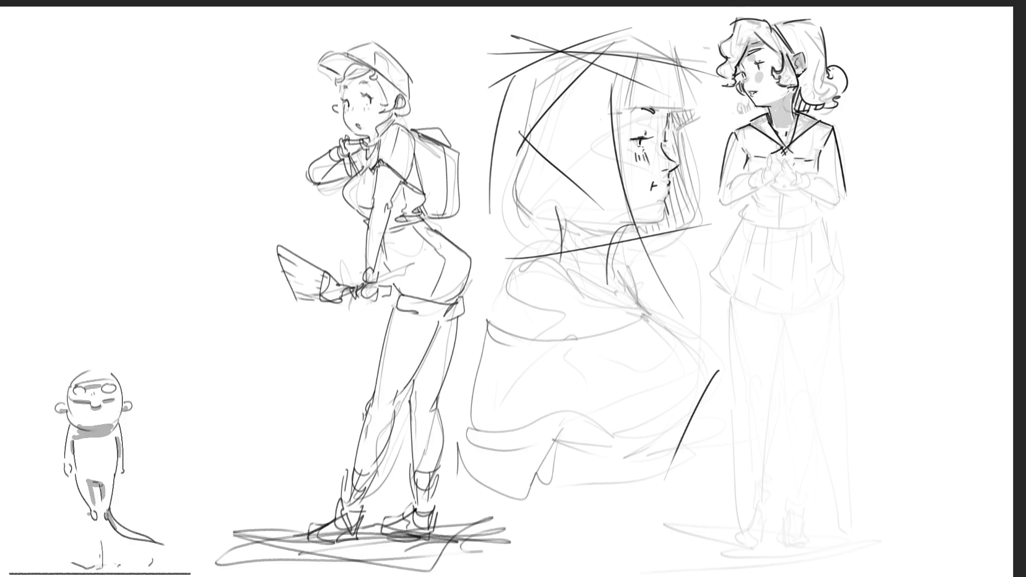
pyautogui.moveTo(767, 157)
pyautogui.mouseDown()
pyautogui.moveTo(781, 184)
pyautogui.moveTo(790, 167)
pyautogui.moveTo(810, 194)
pyautogui.moveTo(834, 182)
pyautogui.moveTo(845, 207)
pyautogui.mouseUp()
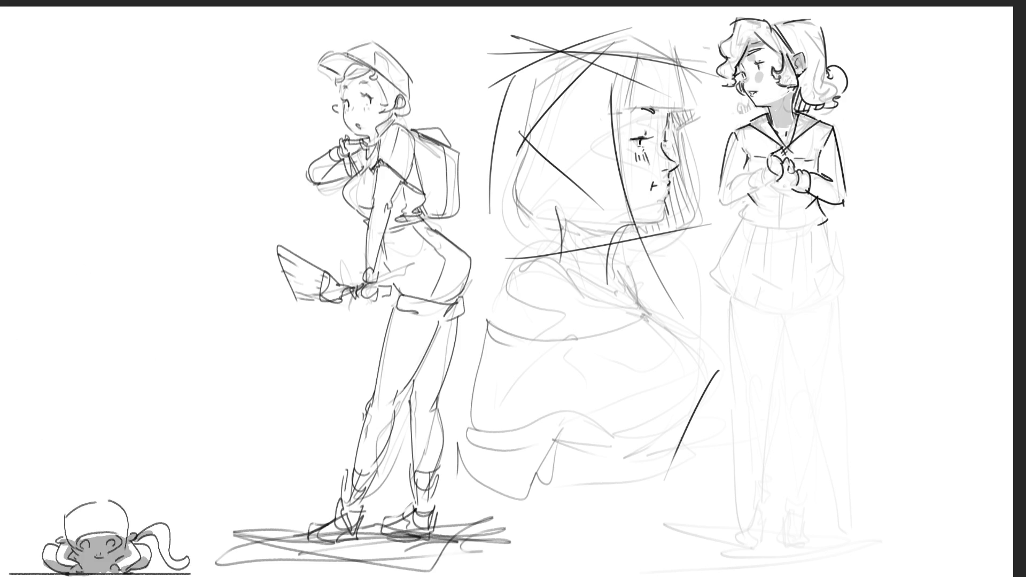
pyautogui.moveTo(741, 223); pyautogui.dragTo(832, 230)
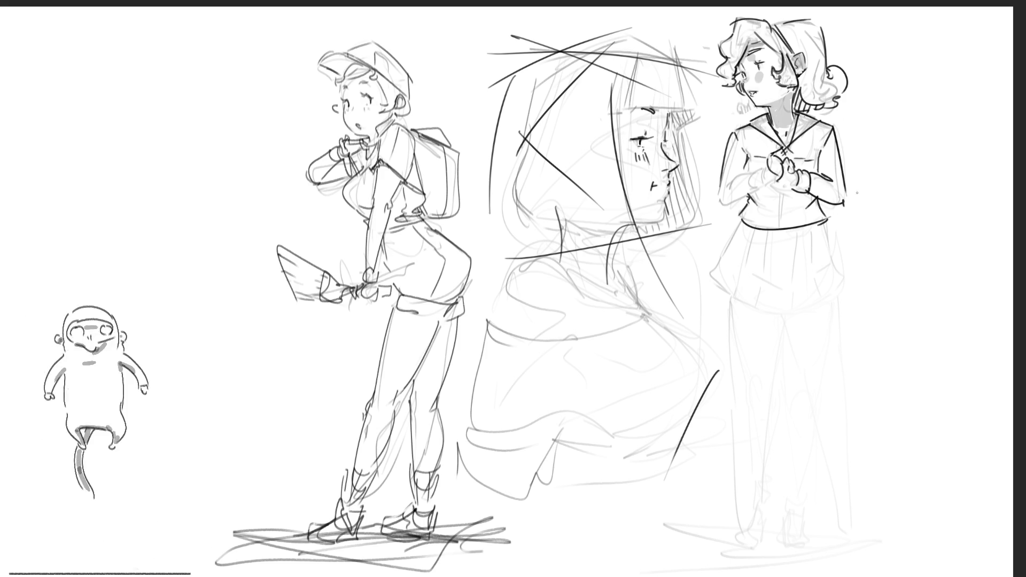
# Redraw the skirt waistband until it sits right, add belt loops, and draw a line down the shirt front.
pyautogui.hotkey('ctrl', 'z')
pyautogui.moveTo(743, 223); pyautogui.dragTo(833, 233)
pyautogui.hotkey('ctrl', 'z')
pyautogui.hotkey('ctrl', 'z')
pyautogui.moveTo(742, 222); pyautogui.dragTo(834, 233)
pyautogui.hotkey('ctrl', 'z')
pyautogui.hotkey('ctrl', 'z')
pyautogui.hotkey('ctrl', 'z')
pyautogui.moveTo(738, 227)
pyautogui.mouseDown()
pyautogui.moveTo(839, 234)
pyautogui.moveTo(829, 228)
pyautogui.mouseUp()
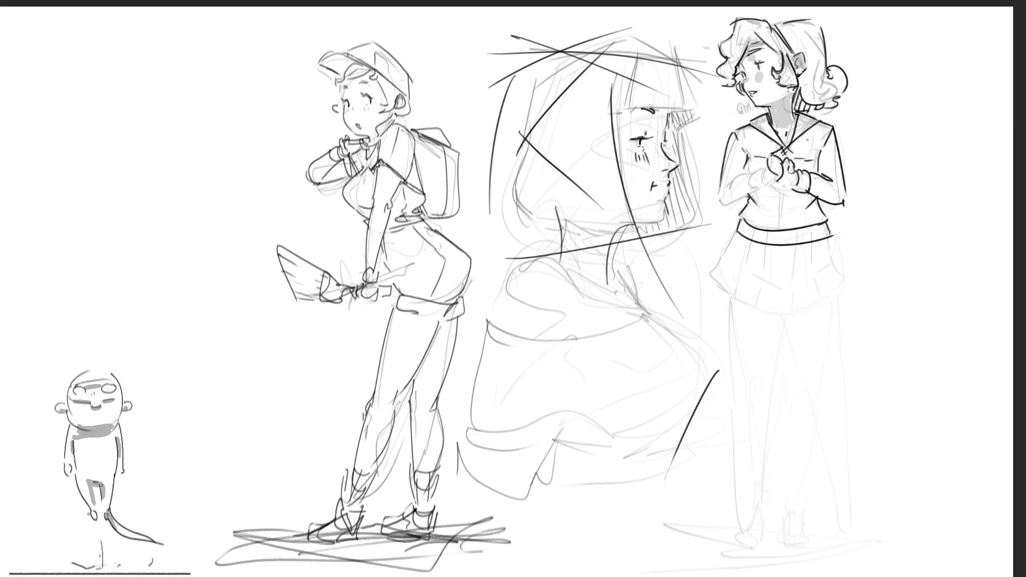
pyautogui.moveTo(745, 225)
pyautogui.mouseDown()
pyautogui.moveTo(755, 242)
pyautogui.moveTo(821, 241)
pyautogui.mouseUp()
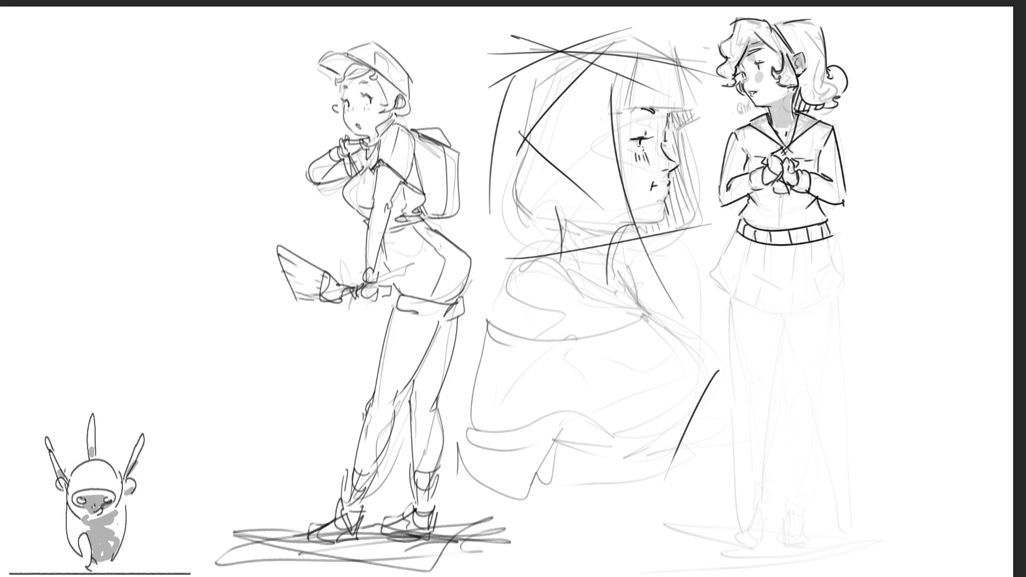
pyautogui.moveTo(782, 194); pyautogui.dragTo(783, 229)
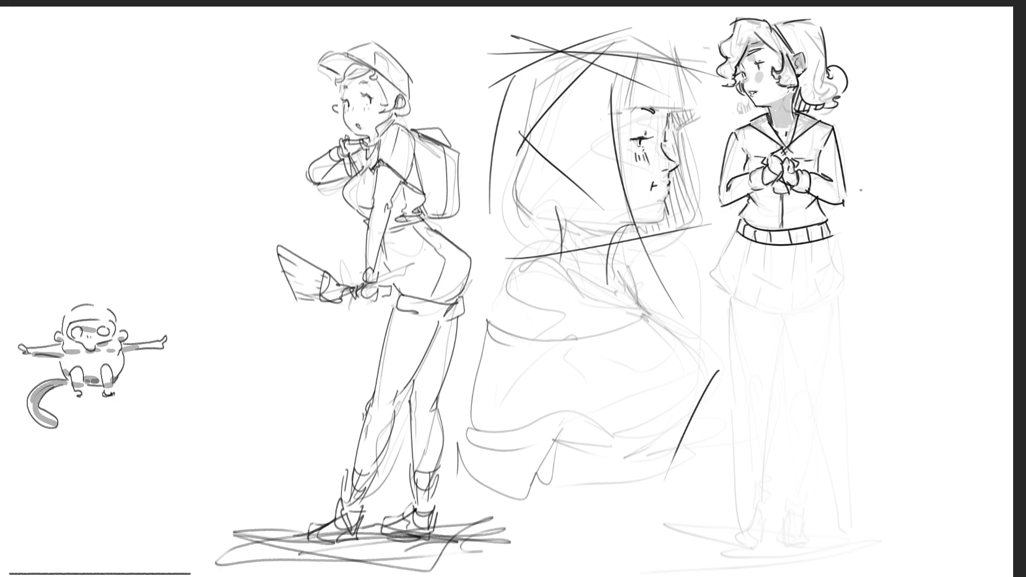
# Ink the skirt's sides and hem with a flared right side and a fold line.
pyautogui.moveTo(736, 228)
pyautogui.mouseDown()
pyautogui.moveTo(711, 292)
pyautogui.moveTo(744, 258)
pyautogui.moveTo(731, 301)
pyautogui.mouseUp()
pyautogui.moveTo(731, 301); pyautogui.dragTo(796, 318)
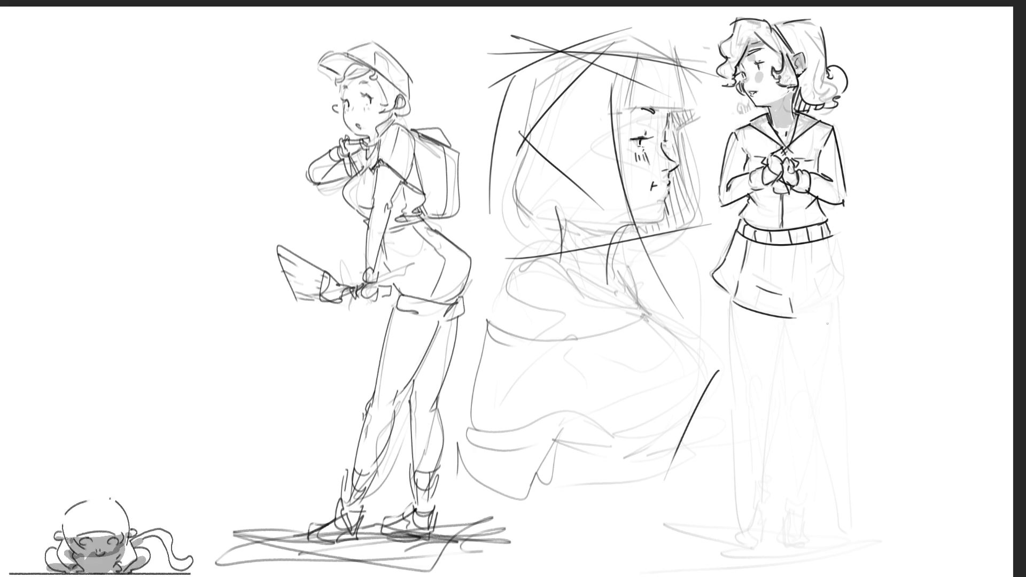
pyautogui.moveTo(801, 319)
pyautogui.mouseDown()
pyautogui.moveTo(840, 311)
pyautogui.moveTo(833, 300)
pyautogui.moveTo(793, 318)
pyautogui.mouseUp()
pyautogui.hotkey('ctrl', 'z')
pyautogui.moveTo(829, 239); pyautogui.dragTo(851, 294)
pyautogui.moveTo(825, 245); pyautogui.dragTo(829, 269)
pyautogui.moveTo(764, 245)
pyautogui.mouseDown()
pyautogui.moveTo(765, 265)
pyautogui.moveTo(797, 288)
pyautogui.moveTo(786, 272)
pyautogui.mouseUp()
pyautogui.hotkey('ctrl', 'z')
pyautogui.hotkey('ctrl', 'z')
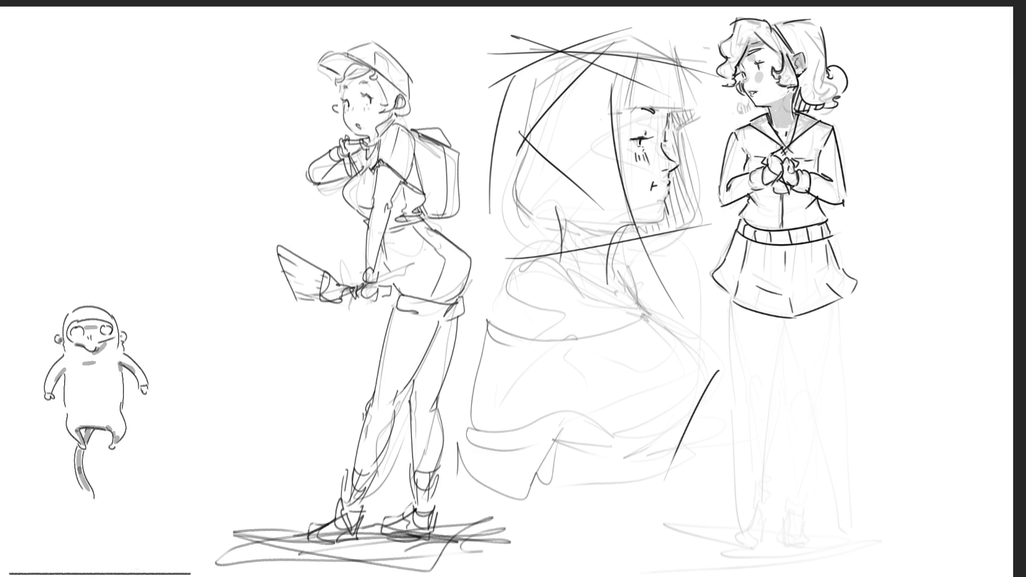
# Draw the schoolgirl's left leg line down to her foot, redoing it once.
pyautogui.moveTo(727, 297); pyautogui.dragTo(763, 529)
pyautogui.hotkey('ctrl', 'z')
pyautogui.moveTo(726, 299); pyautogui.dragTo(759, 518)
# Ink the schoolgirl's leg lines, undoing and redrawing the left and inner leg strokes.
pyautogui.moveTo(783, 321); pyautogui.dragTo(778, 487)
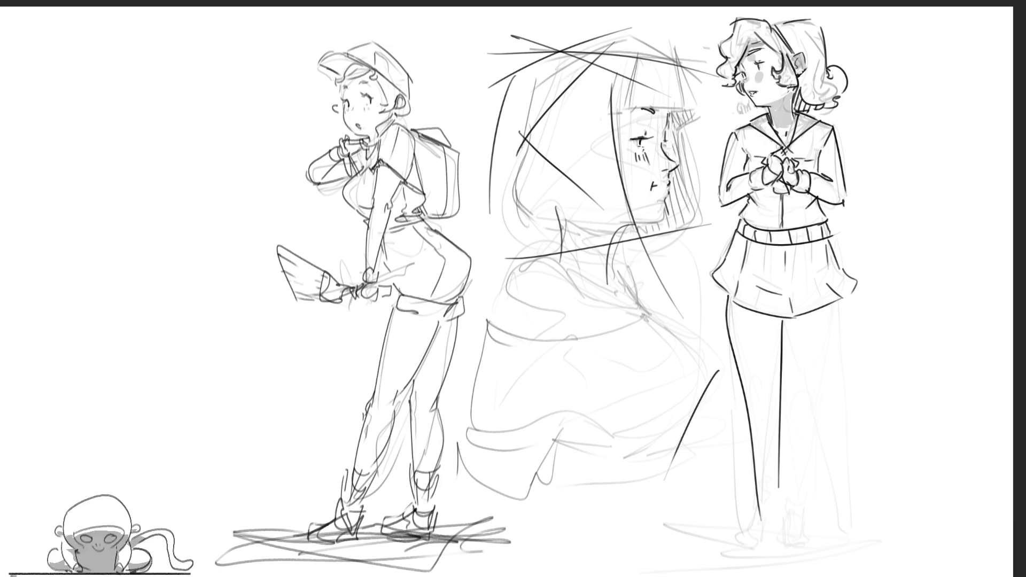
pyautogui.moveTo(796, 330); pyautogui.dragTo(833, 525)
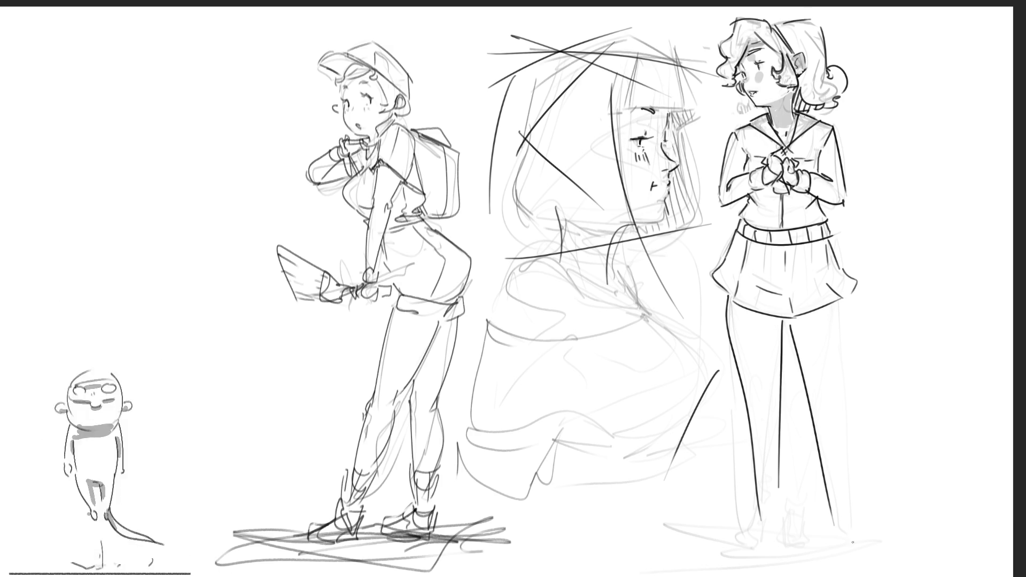
pyautogui.moveTo(847, 302); pyautogui.dragTo(850, 511)
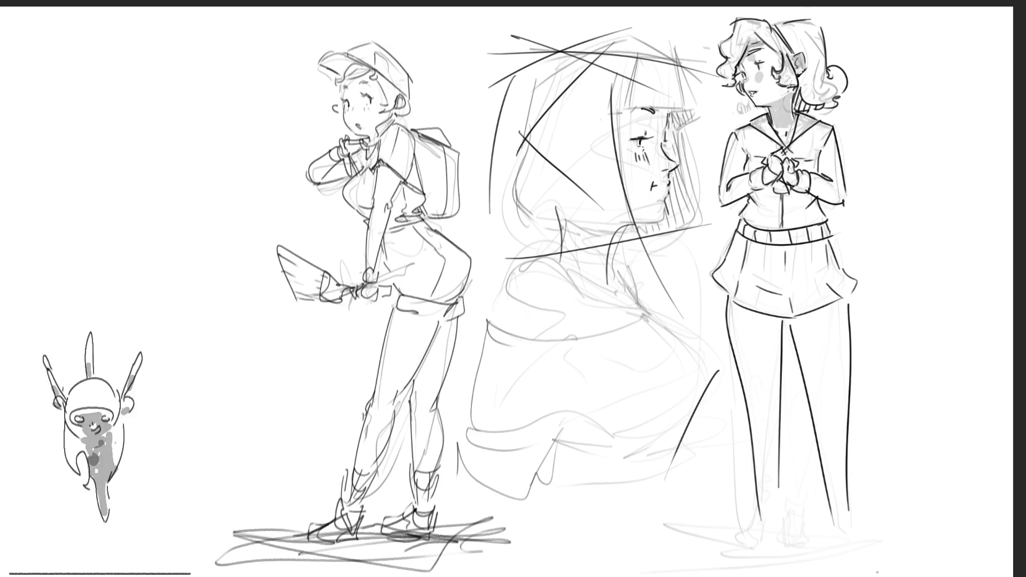
pyautogui.hotkey('ctrl', 'z')
pyautogui.hotkey('ctrl', 'z')
pyautogui.hotkey('ctrl', 'z')
pyautogui.hotkey('ctrl', 'z')
pyautogui.moveTo(722, 292); pyautogui.dragTo(770, 550)
pyautogui.moveTo(780, 318); pyautogui.dragTo(782, 526)
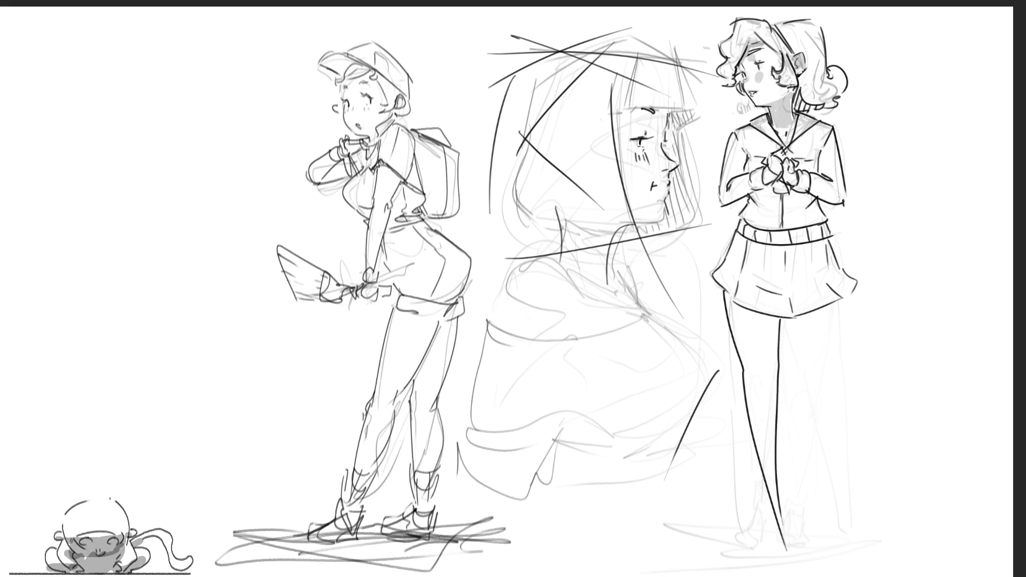
# Finish the right leg's inner and outer lines, then shift all sketches about 160 px left.
pyautogui.moveTo(796, 316); pyautogui.dragTo(820, 402)
pyautogui.moveTo(853, 306); pyautogui.dragTo(842, 551)
pyautogui.hotkey('ctrl', 'z')
pyautogui.moveTo(852, 298); pyautogui.dragTo(833, 532)
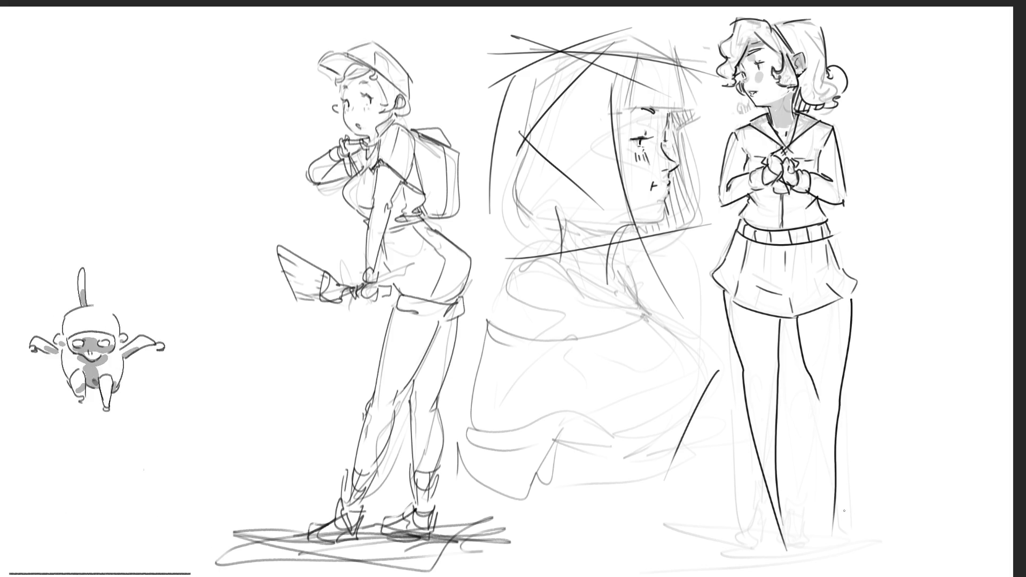
pyautogui.hotkey('ctrl', 'z')
pyautogui.moveTo(850, 299); pyautogui.dragTo(838, 524)
pyautogui.moveTo(851, 396); pyautogui.dragTo(849, 536)
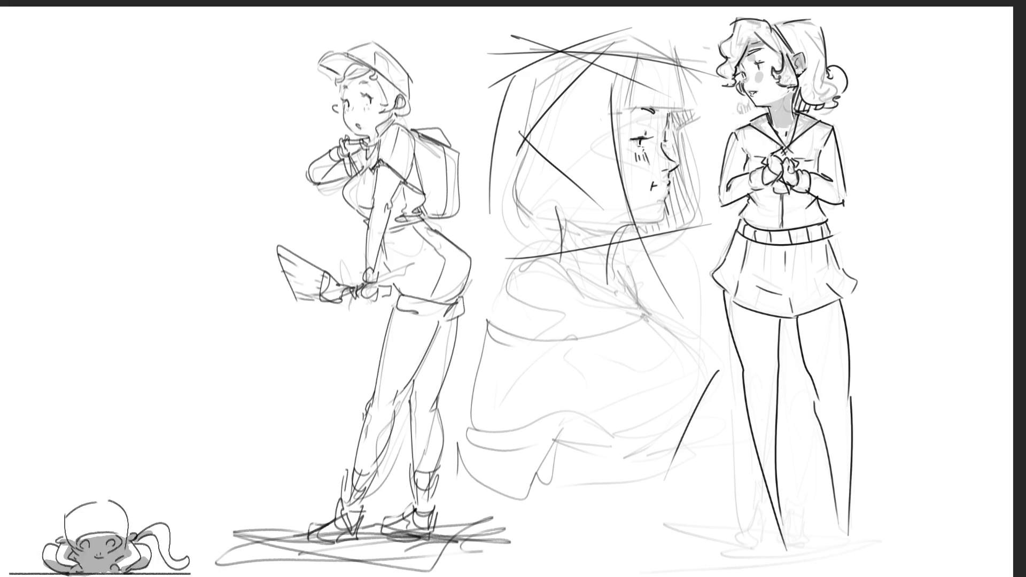
pyautogui.hotkey('ctrl', 't')
pyautogui.moveTo(485, 225); pyautogui.dragTo(399, 228)
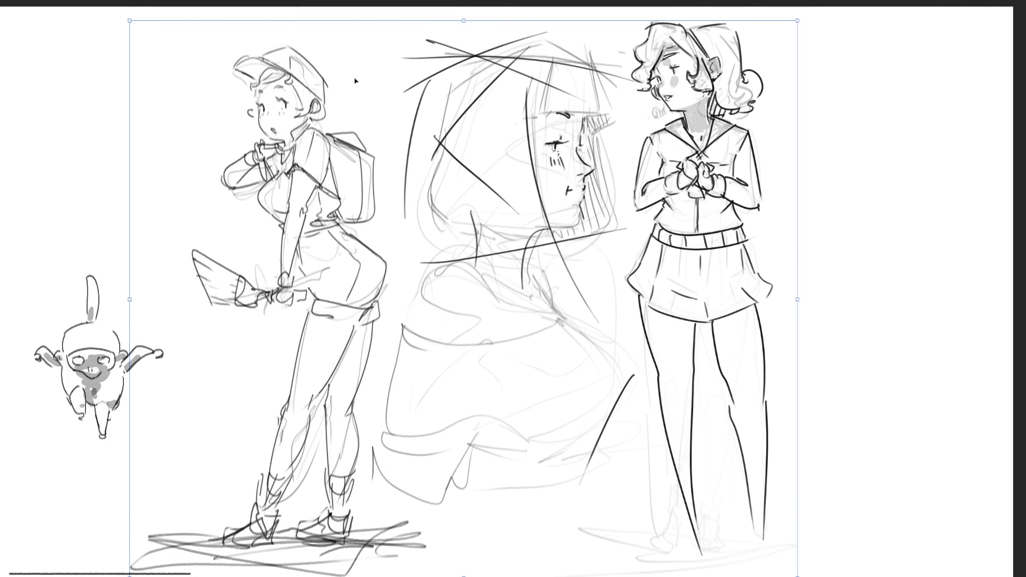
# Nudge and commit the shifted sketches, then draw a rounded hat arc at right.
pyautogui.moveTo(390, 130); pyautogui.dragTo(400, 136)
pyautogui.press('Return')
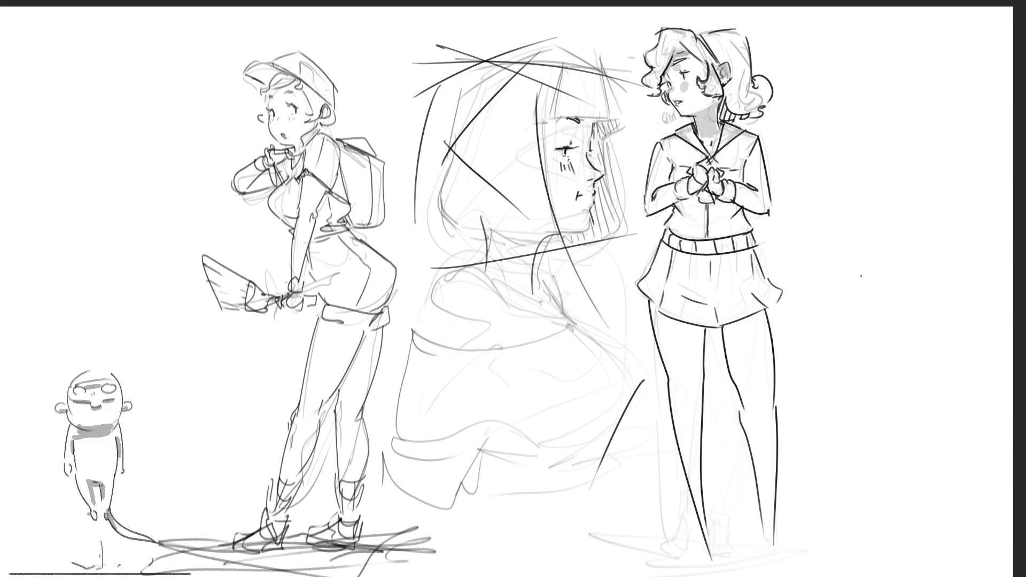
pyautogui.moveTo(845, 306)
pyautogui.mouseDown()
pyautogui.moveTo(855, 274)
pyautogui.moveTo(882, 255)
pyautogui.moveTo(925, 293)
pyautogui.mouseUp()
pyautogui.moveTo(843, 300)
pyautogui.mouseDown()
pyautogui.moveTo(848, 339)
pyautogui.moveTo(939, 321)
pyautogui.mouseUp()
# Add a hat brim, under-line and right side, then undo those strokes.
pyautogui.moveTo(834, 337); pyautogui.dragTo(954, 366)
pyautogui.moveTo(843, 288)
pyautogui.mouseDown()
pyautogui.moveTo(850, 339)
pyautogui.moveTo(954, 362)
pyautogui.mouseUp()
pyautogui.moveTo(942, 291); pyautogui.dragTo(955, 357)
pyautogui.hotkey('ctrl', 'z')
pyautogui.hotkey('ctrl', 'z')
pyautogui.hotkey('ctrl', 'z')
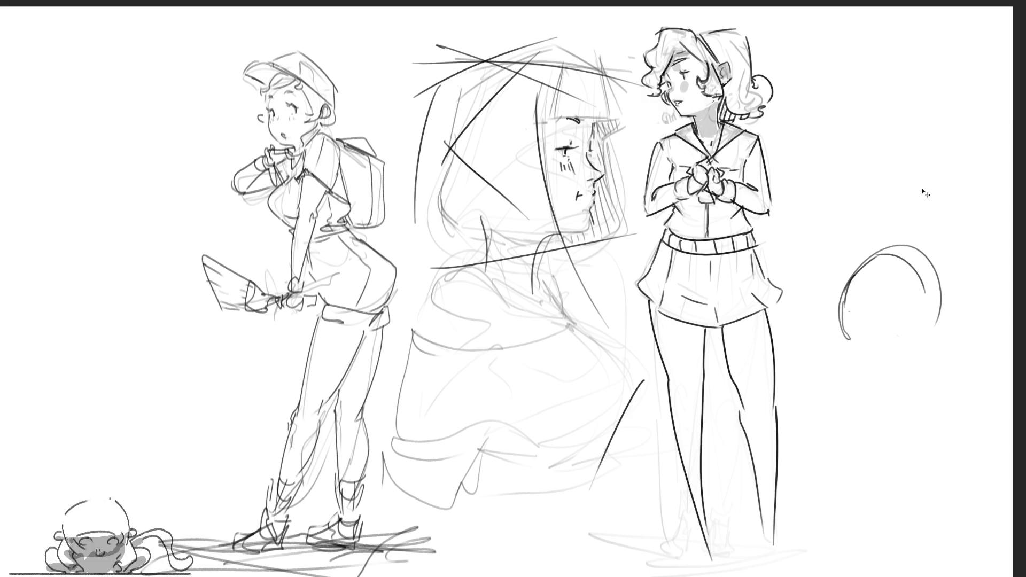
# Replace the hat arc with a new head-top arc and a short line down.
pyautogui.hotkey('ctrl', 'z')
pyautogui.hotkey('ctrl', 'z')
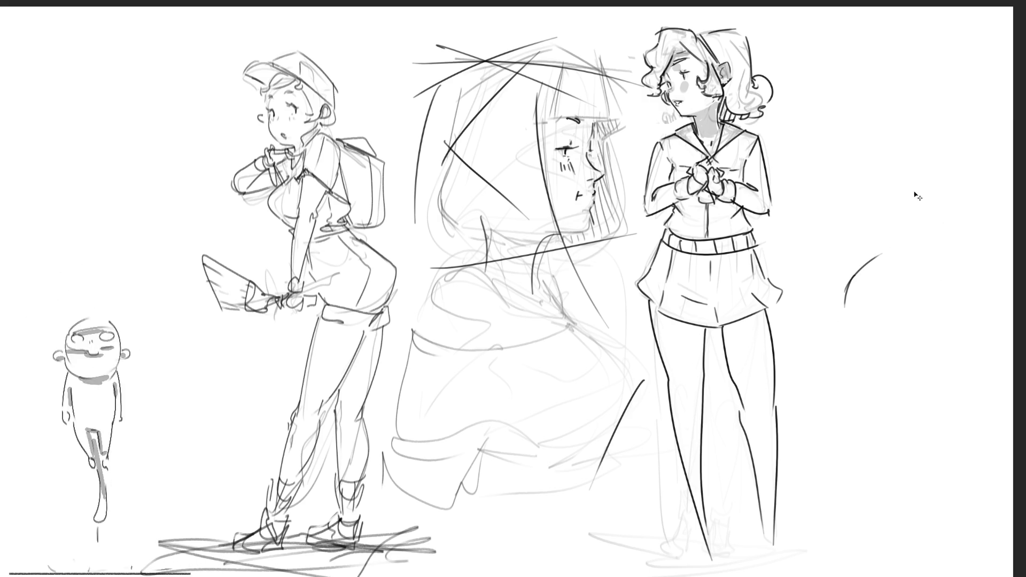
pyautogui.hotkey('ctrl', 'z')
pyautogui.hotkey('ctrl', 'z')
pyautogui.moveTo(868, 255)
pyautogui.mouseDown()
pyautogui.moveTo(935, 229)
pyautogui.moveTo(973, 257)
pyautogui.mouseUp()
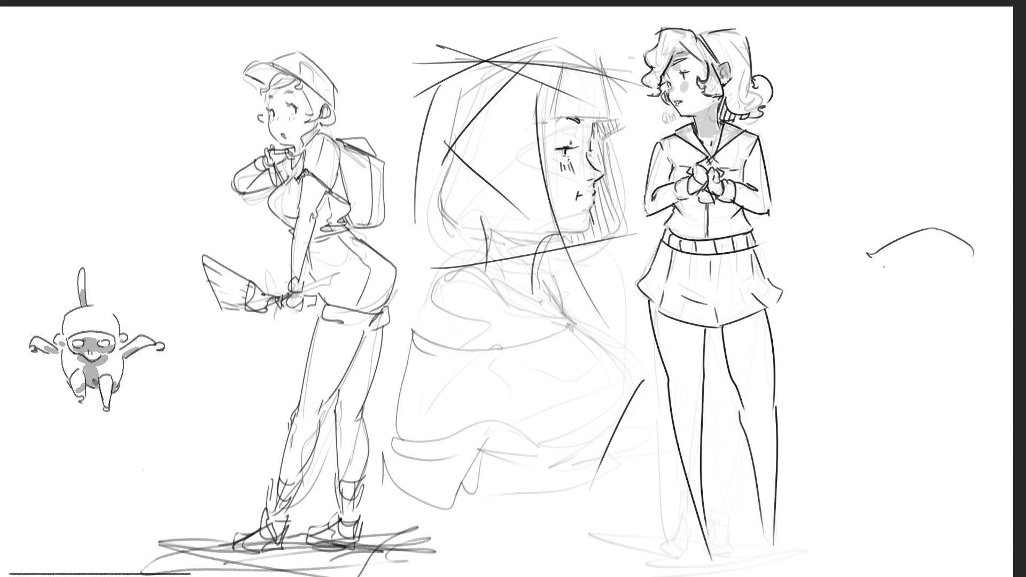
pyautogui.moveTo(867, 259); pyautogui.dragTo(866, 275)
# Draw the circular lens with an inner oval, the back of the head, and the handle.
pyautogui.moveTo(852, 323)
pyautogui.mouseDown()
pyautogui.moveTo(853, 293)
pyautogui.moveTo(917, 377)
pyautogui.mouseUp()
pyautogui.moveTo(854, 323)
pyautogui.mouseDown()
pyautogui.moveTo(915, 371)
pyautogui.moveTo(874, 275)
pyautogui.moveTo(847, 307)
pyautogui.mouseUp()
pyautogui.moveTo(903, 275)
pyautogui.mouseDown()
pyautogui.moveTo(898, 320)
pyautogui.moveTo(922, 347)
pyautogui.moveTo(908, 369)
pyautogui.mouseUp()
pyautogui.moveTo(845, 313); pyautogui.dragTo(855, 366)
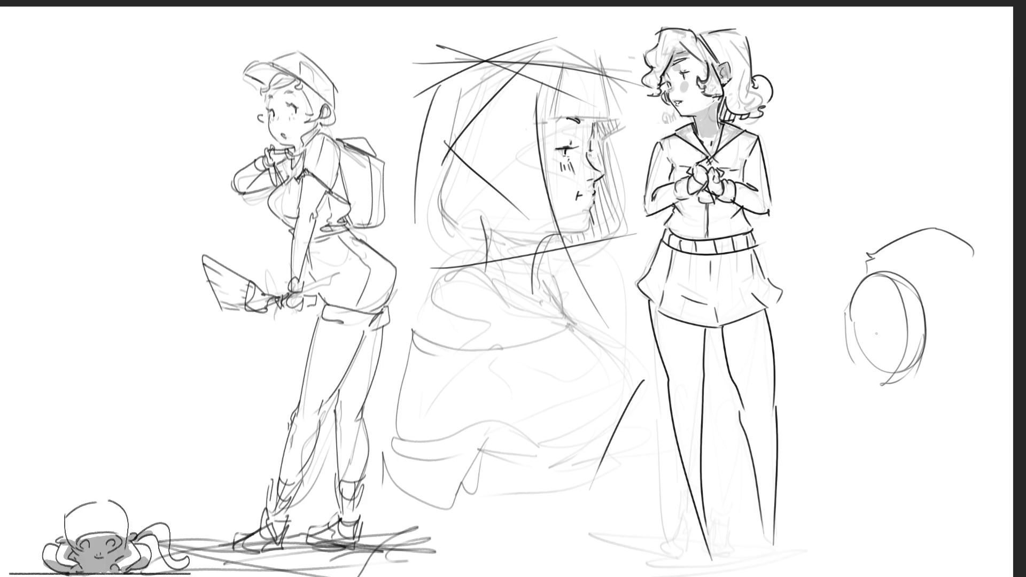
pyautogui.moveTo(877, 303)
pyautogui.mouseDown()
pyautogui.moveTo(872, 338)
pyautogui.moveTo(905, 347)
pyautogui.mouseUp()
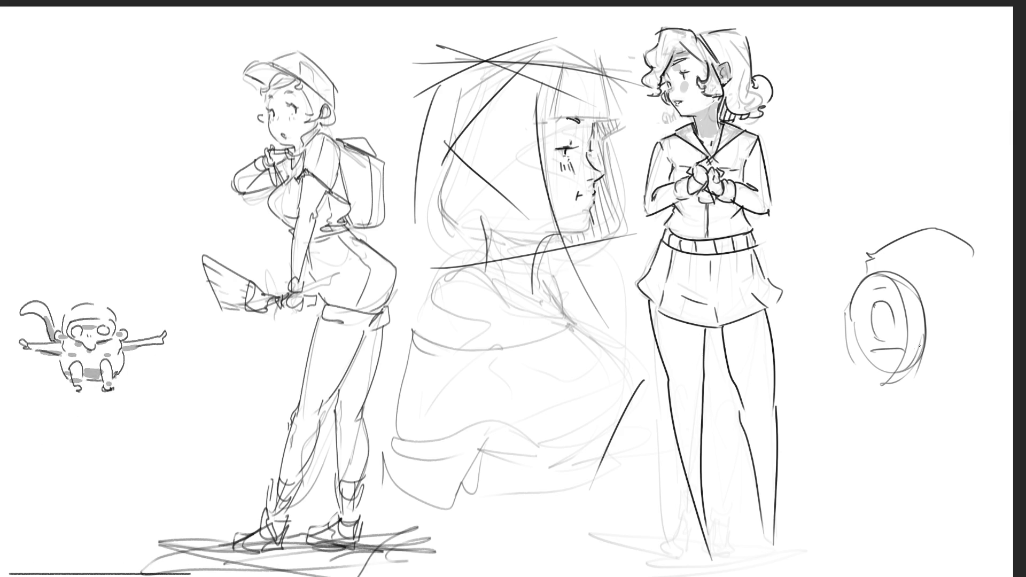
pyautogui.moveTo(933, 305)
pyautogui.mouseDown()
pyautogui.moveTo(961, 302)
pyautogui.moveTo(960, 329)
pyautogui.moveTo(940, 306)
pyautogui.moveTo(950, 319)
pyautogui.mouseUp()
pyautogui.hotkey('ctrl', 'z')
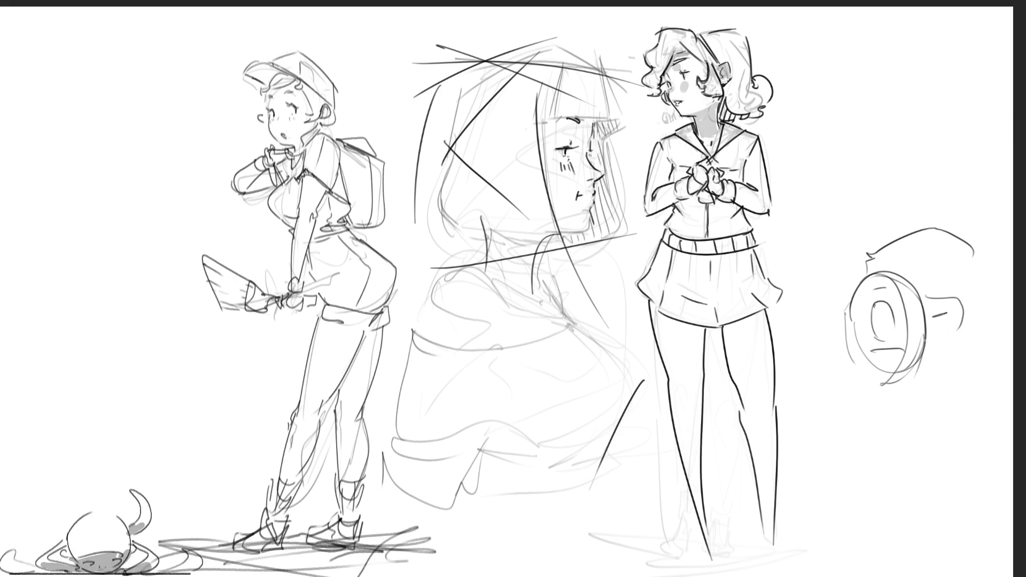
pyautogui.moveTo(979, 261)
pyautogui.mouseDown()
pyautogui.moveTo(984, 310)
pyautogui.moveTo(999, 315)
pyautogui.moveTo(973, 322)
pyautogui.mouseUp()
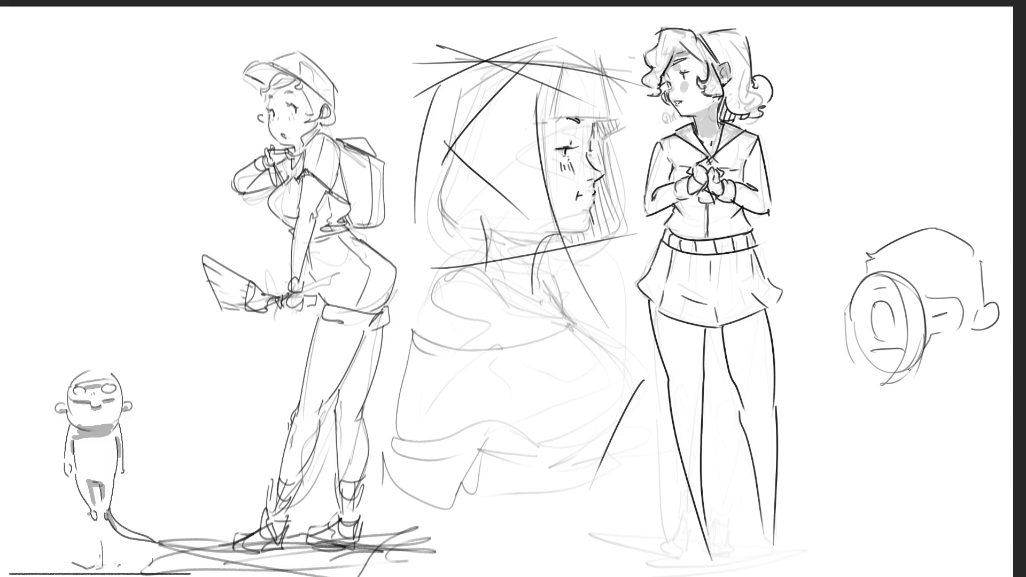
pyautogui.moveTo(845, 330)
pyautogui.mouseDown()
pyautogui.moveTo(816, 341)
pyautogui.moveTo(844, 345)
pyautogui.moveTo(819, 344)
pyautogui.moveTo(828, 327)
pyautogui.moveTo(826, 347)
pyautogui.moveTo(807, 349)
pyautogui.moveTo(835, 351)
pyautogui.moveTo(810, 353)
pyautogui.mouseUp()
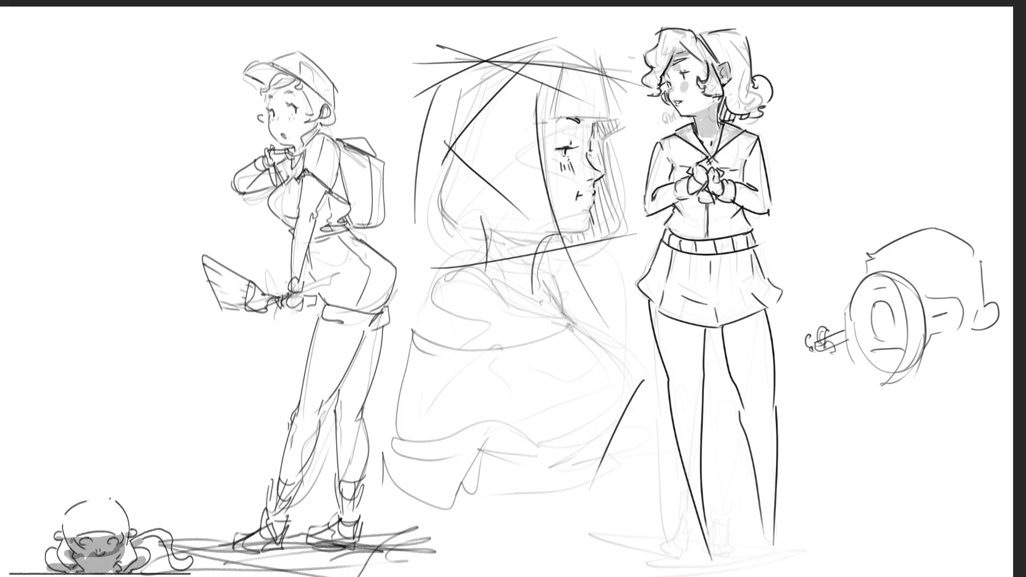
# Sketch the detective's jaw, neck, back of head and the hand gripping the handle.
pyautogui.moveTo(933, 346)
pyautogui.mouseDown()
pyautogui.moveTo(932, 371)
pyautogui.moveTo(964, 420)
pyautogui.mouseUp()
pyautogui.moveTo(940, 364); pyautogui.dragTo(995, 410)
pyautogui.moveTo(991, 334); pyautogui.dragTo(998, 398)
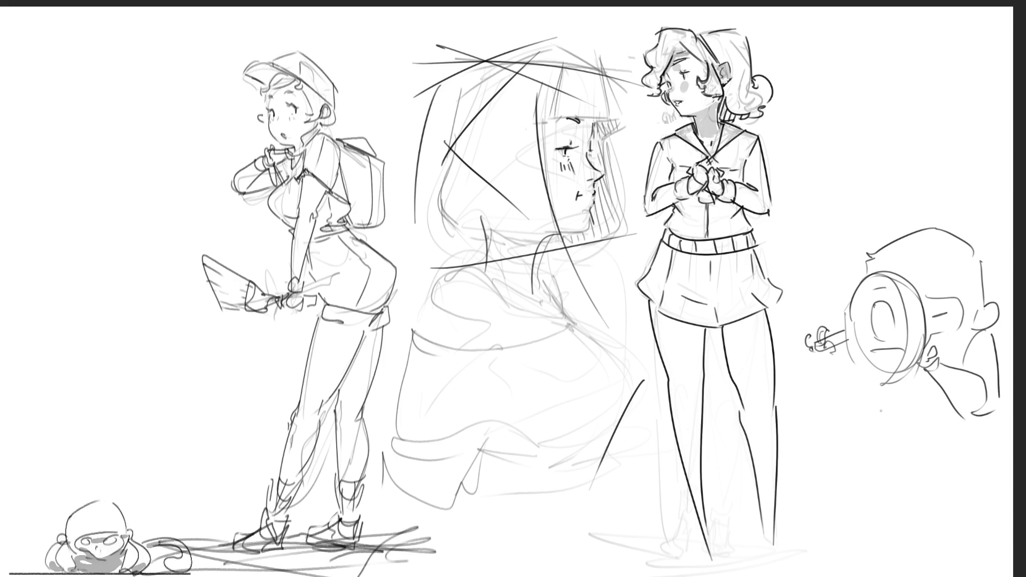
pyautogui.moveTo(953, 353)
pyautogui.mouseDown()
pyautogui.moveTo(997, 321)
pyautogui.moveTo(1004, 339)
pyautogui.mouseUp()
pyautogui.moveTo(964, 364)
pyautogui.mouseDown()
pyautogui.moveTo(999, 338)
pyautogui.moveTo(1004, 405)
pyautogui.mouseUp()
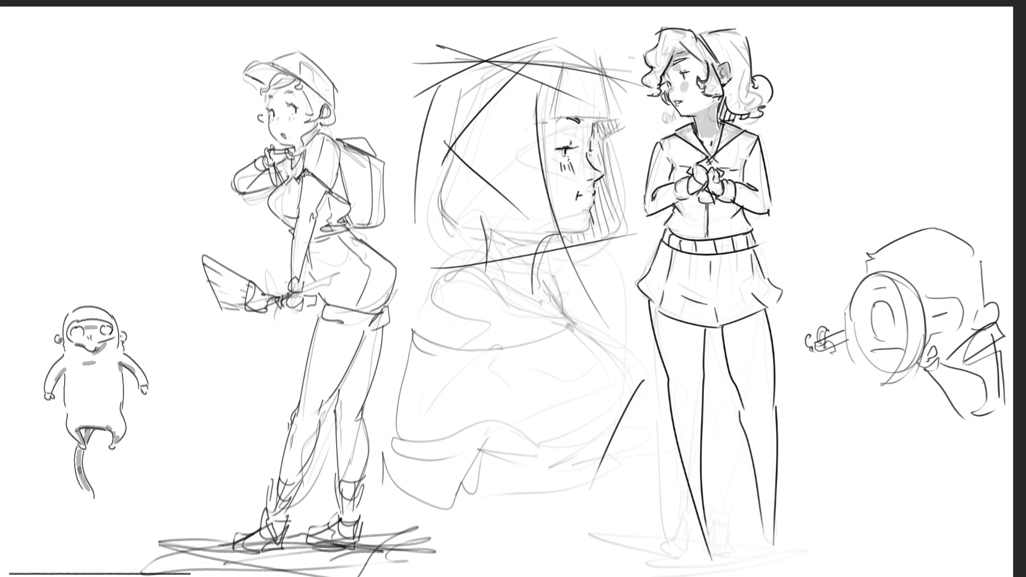
pyautogui.moveTo(817, 367)
pyautogui.mouseDown()
pyautogui.moveTo(839, 353)
pyautogui.moveTo(851, 390)
pyautogui.moveTo(857, 358)
pyautogui.mouseUp()
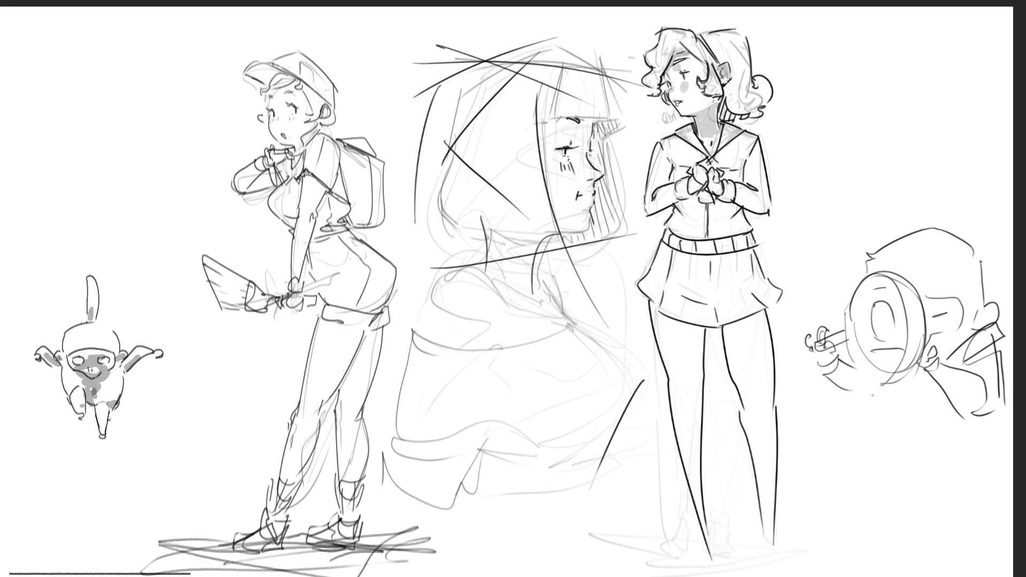
# Draw the shoulders, both coat sides, legs, a foot and the waistline.
pyautogui.moveTo(884, 391)
pyautogui.mouseDown()
pyautogui.moveTo(887, 449)
pyautogui.moveTo(946, 455)
pyautogui.mouseUp()
pyautogui.moveTo(865, 382)
pyautogui.mouseDown()
pyautogui.moveTo(854, 515)
pyautogui.moveTo(884, 521)
pyautogui.mouseUp()
pyautogui.moveTo(949, 408)
pyautogui.mouseDown()
pyautogui.moveTo(983, 550)
pyautogui.moveTo(1012, 550)
pyautogui.mouseUp()
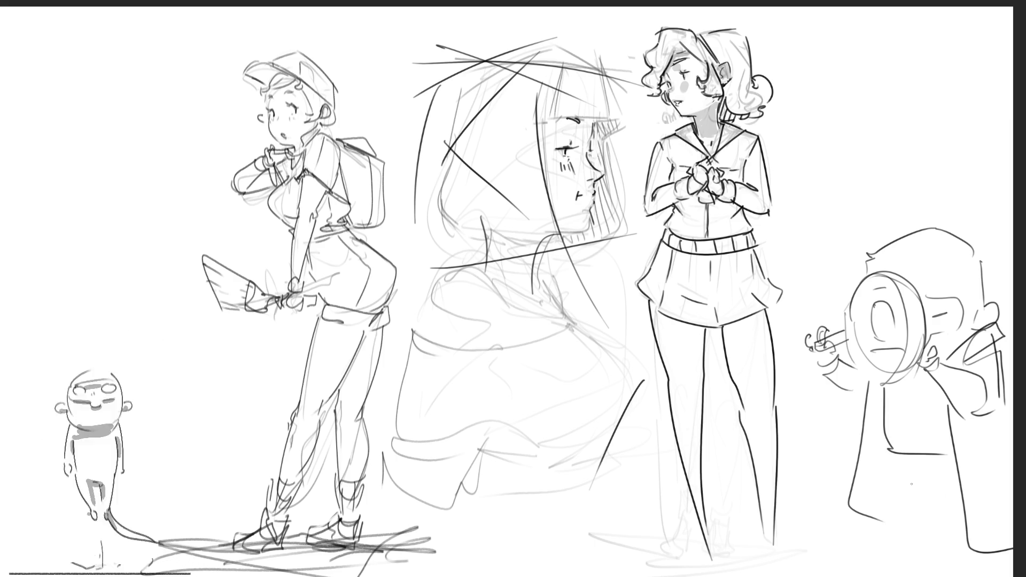
pyautogui.moveTo(887, 452)
pyautogui.mouseDown()
pyautogui.moveTo(898, 542)
pyautogui.moveTo(927, 549)
pyautogui.mouseUp()
pyautogui.moveTo(918, 499); pyautogui.dragTo(912, 543)
pyautogui.moveTo(901, 483); pyautogui.dragTo(955, 487)
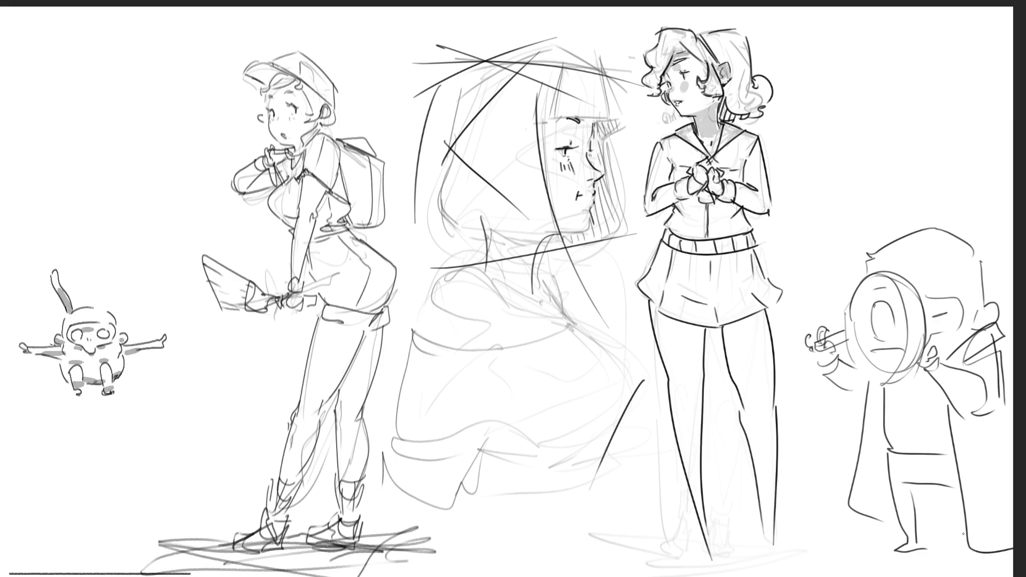
pyautogui.moveTo(905, 541); pyautogui.dragTo(918, 537)
pyautogui.moveTo(928, 454); pyautogui.dragTo(935, 481)
pyautogui.moveTo(894, 449)
pyautogui.mouseDown()
pyautogui.moveTo(957, 451)
pyautogui.moveTo(911, 458)
pyautogui.mouseUp()
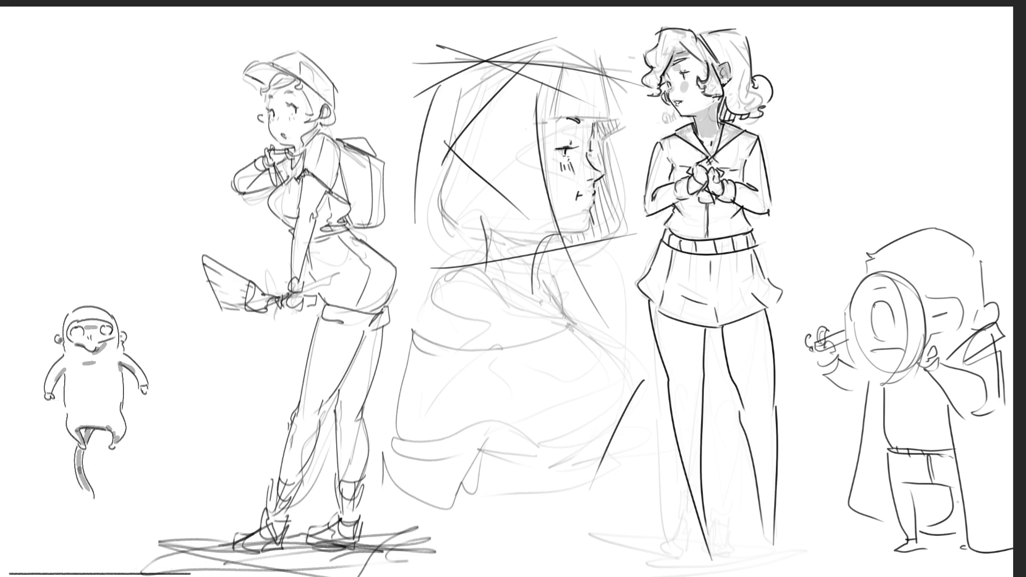
# Add leg strokes to the detective and give him a wide hat brim and tall crown.
pyautogui.moveTo(942, 491)
pyautogui.mouseDown()
pyautogui.moveTo(927, 521)
pyautogui.moveTo(951, 516)
pyautogui.moveTo(929, 526)
pyautogui.moveTo(836, 541)
pyautogui.moveTo(876, 542)
pyautogui.moveTo(901, 529)
pyautogui.mouseUp()
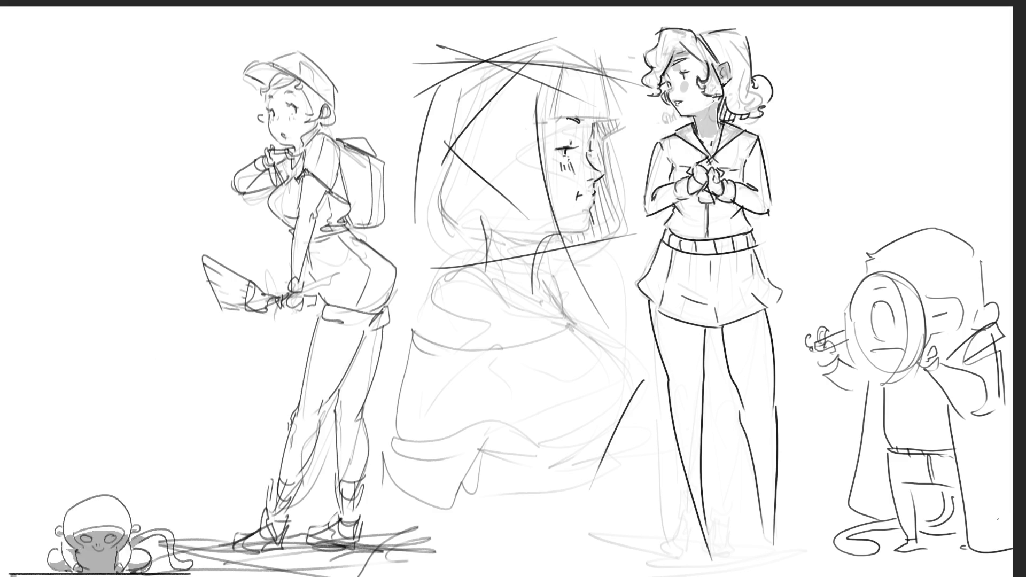
pyautogui.moveTo(837, 249)
pyautogui.mouseDown()
pyautogui.moveTo(868, 266)
pyautogui.moveTo(823, 236)
pyautogui.mouseUp()
pyautogui.moveTo(823, 235); pyautogui.dragTo(1012, 292)
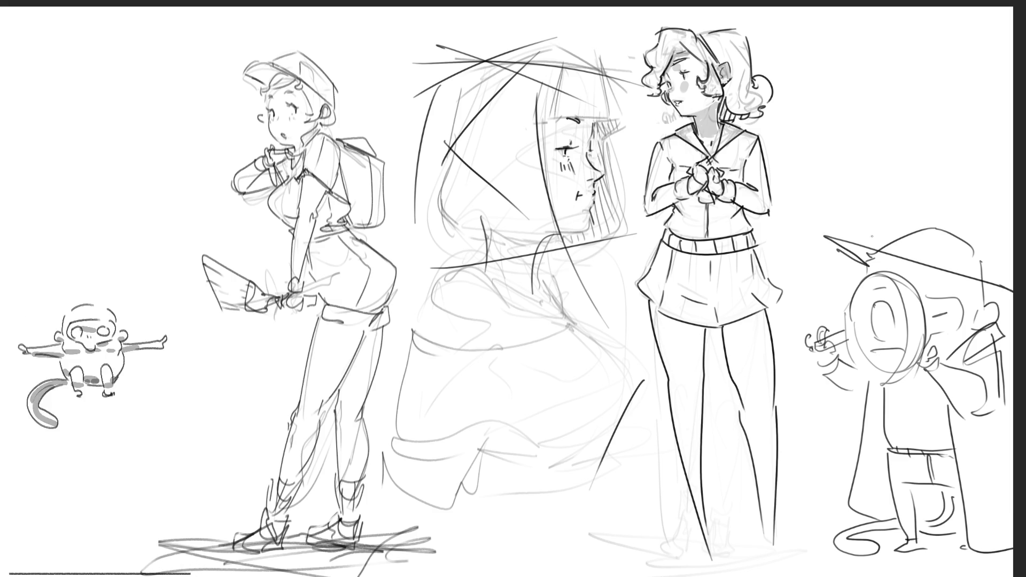
pyautogui.moveTo(828, 238)
pyautogui.mouseDown()
pyautogui.moveTo(882, 231)
pyautogui.moveTo(911, 200)
pyautogui.moveTo(973, 211)
pyautogui.moveTo(984, 278)
pyautogui.mouseUp()
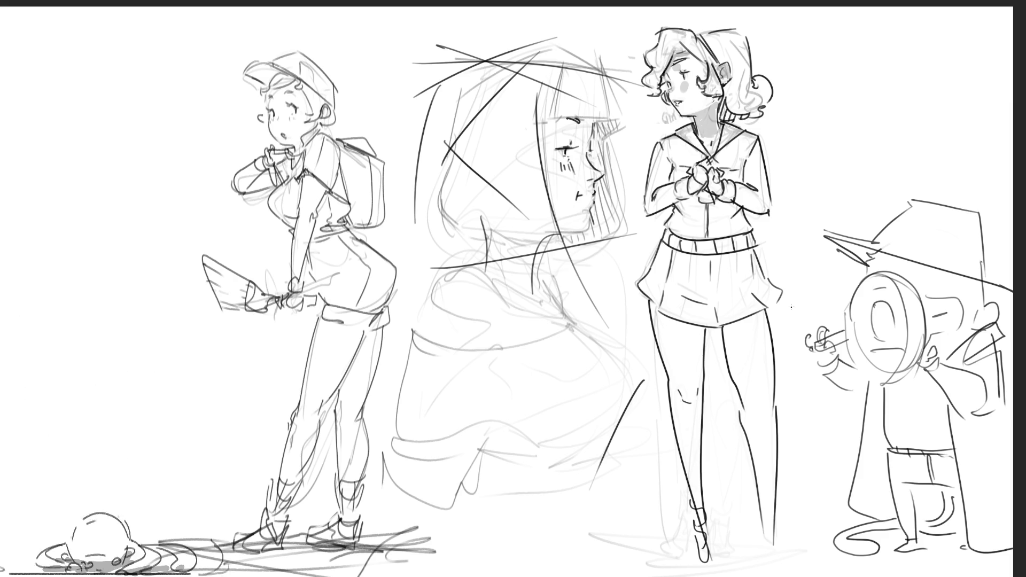
# Draw the schoolgirl's knee, left leg and shoe, a ground shadow, and extra hair lines.
pyautogui.moveTo(755, 392); pyautogui.dragTo(760, 419)
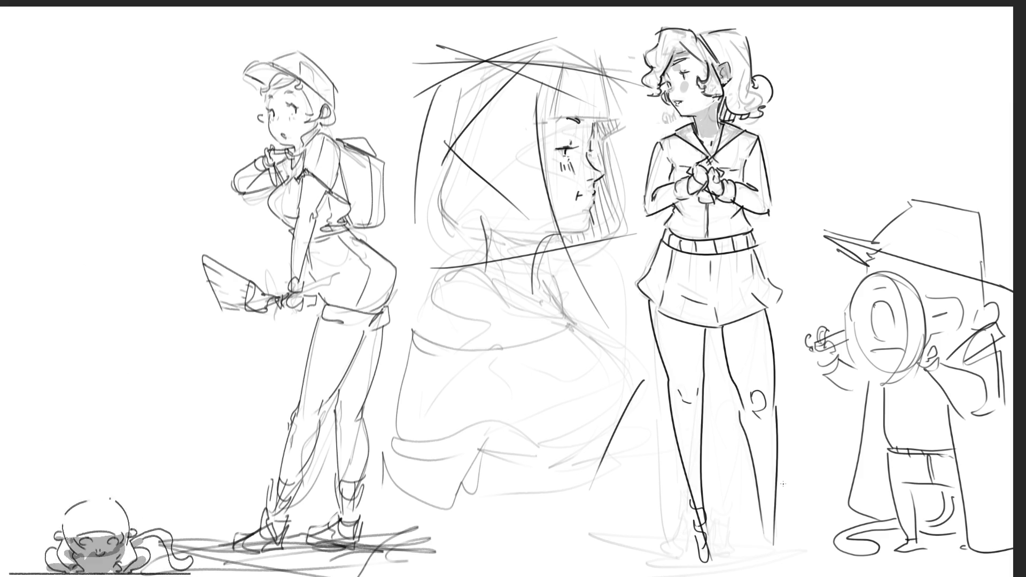
pyautogui.moveTo(759, 509); pyautogui.dragTo(777, 560)
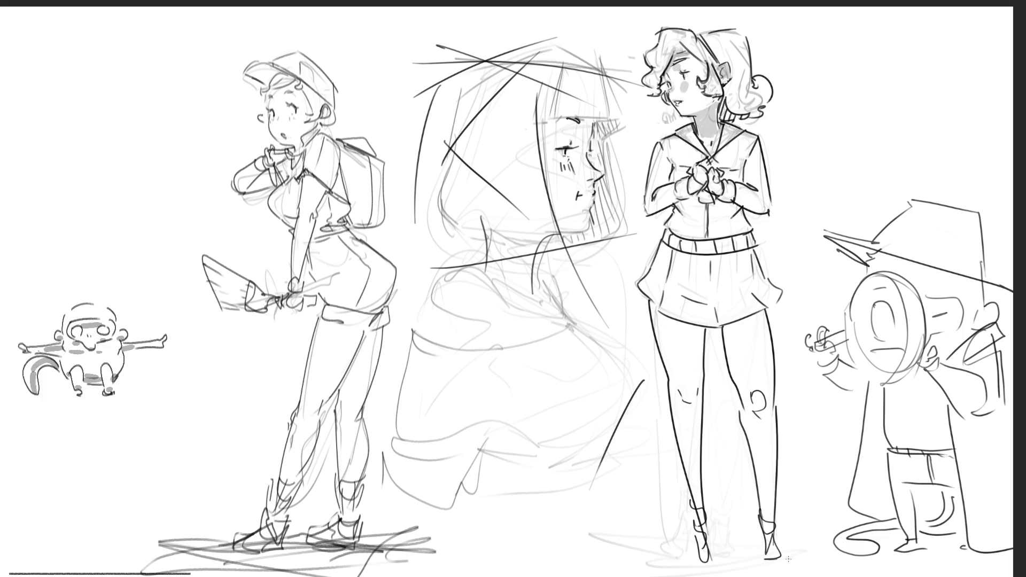
pyautogui.moveTo(724, 549)
pyautogui.mouseDown()
pyautogui.moveTo(764, 549)
pyautogui.moveTo(708, 563)
pyautogui.moveTo(663, 558)
pyautogui.moveTo(801, 545)
pyautogui.moveTo(776, 560)
pyautogui.mouseUp()
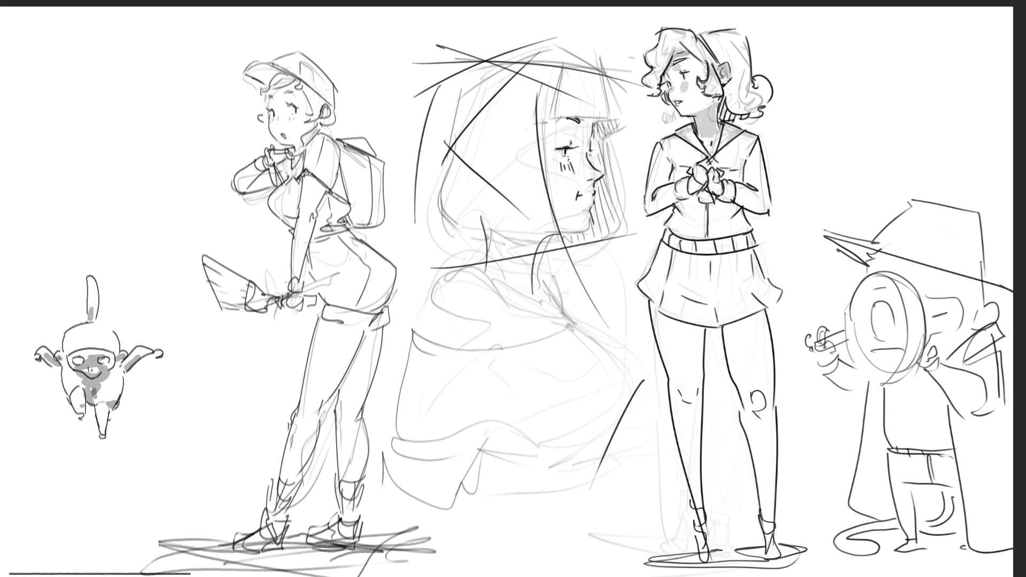
pyautogui.moveTo(695, 31)
pyautogui.mouseDown()
pyautogui.moveTo(718, 21)
pyautogui.moveTo(748, 42)
pyautogui.moveTo(703, 31)
pyautogui.mouseUp()
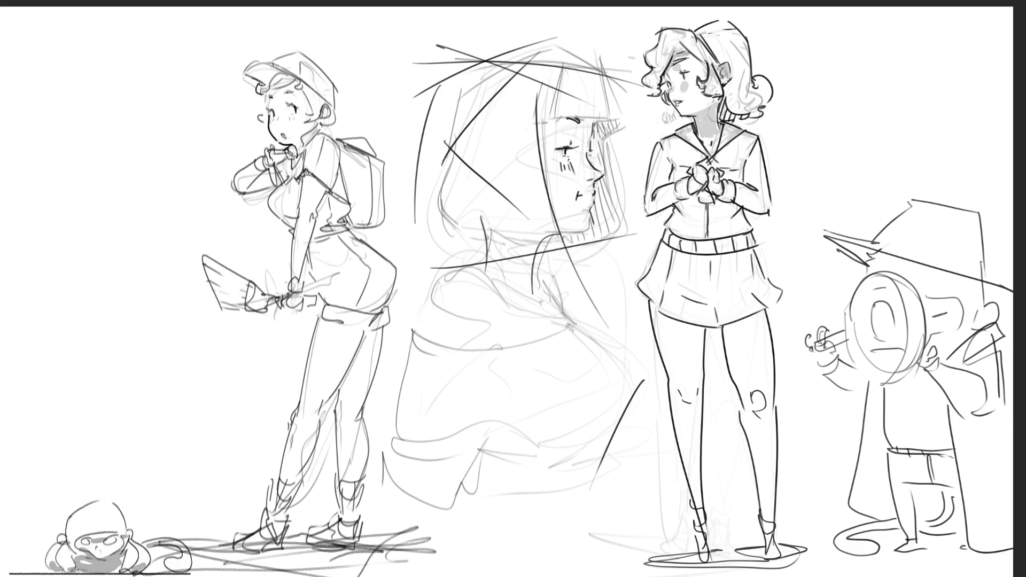
# Draw a curved line along the cap girl's cap brim and hatch it.
pyautogui.moveTo(262, 94); pyautogui.dragTo(294, 83)
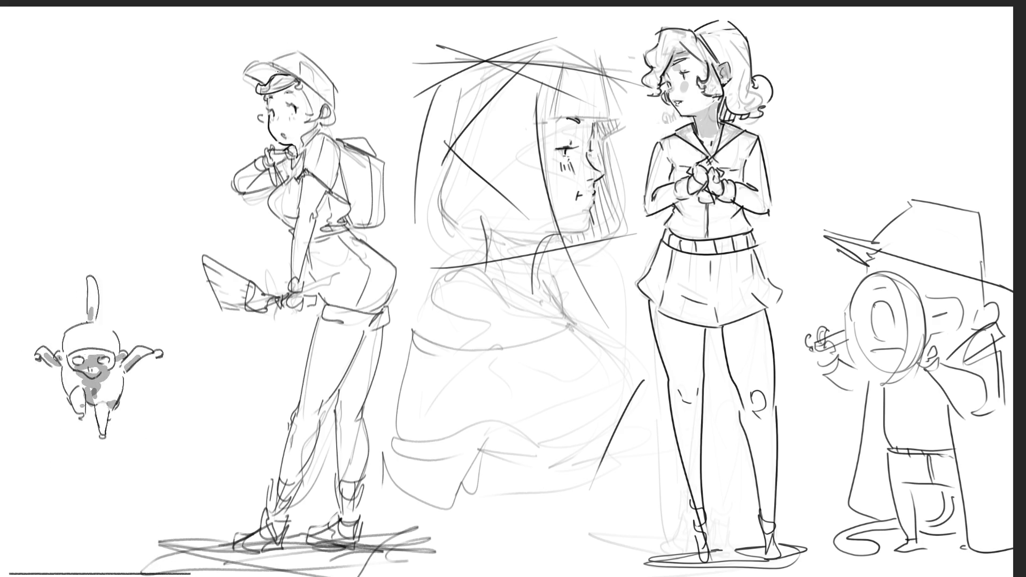
pyautogui.moveTo(252, 67); pyautogui.dragTo(264, 86)
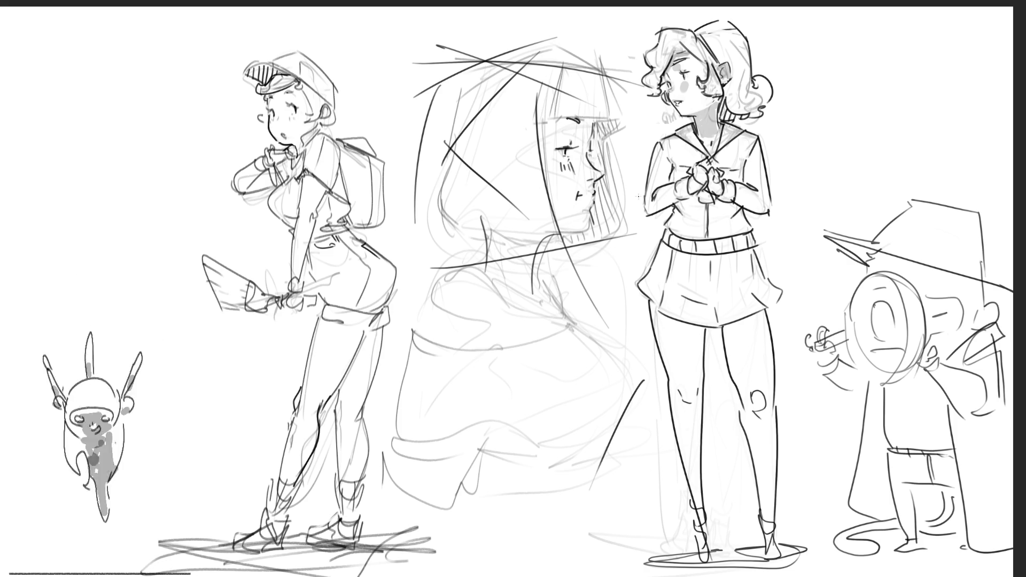
# Draw two crossing diagonal lines across the page, then undo them.
pyautogui.moveTo(791, 44)
pyautogui.mouseDown()
pyautogui.moveTo(715, 218)
pyautogui.moveTo(532, 557)
pyautogui.mouseUp()
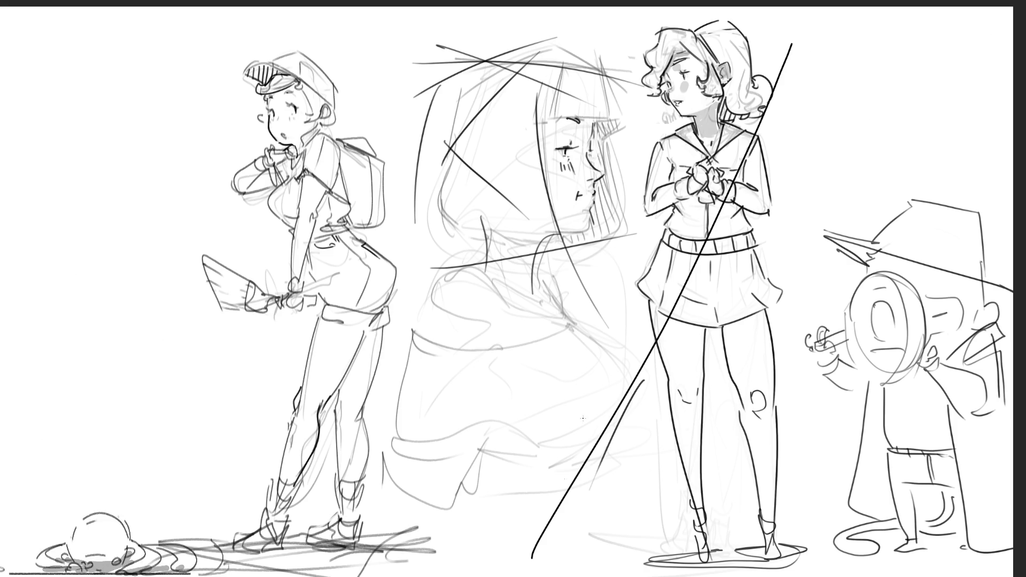
pyautogui.moveTo(633, 43); pyautogui.dragTo(991, 576)
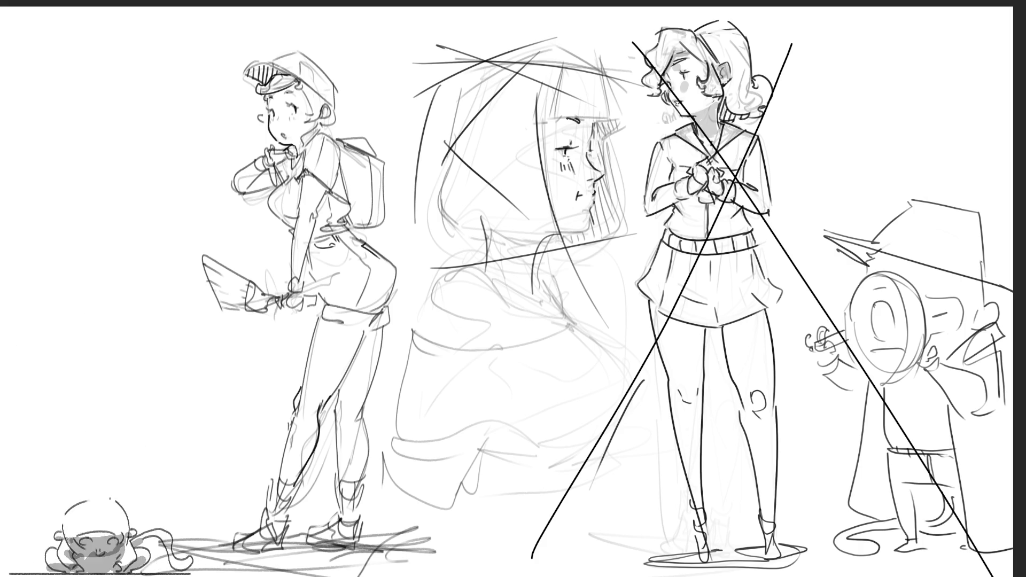
pyautogui.hotkey('ctrl', 'z')
pyautogui.hotkey('ctrl', 'z')
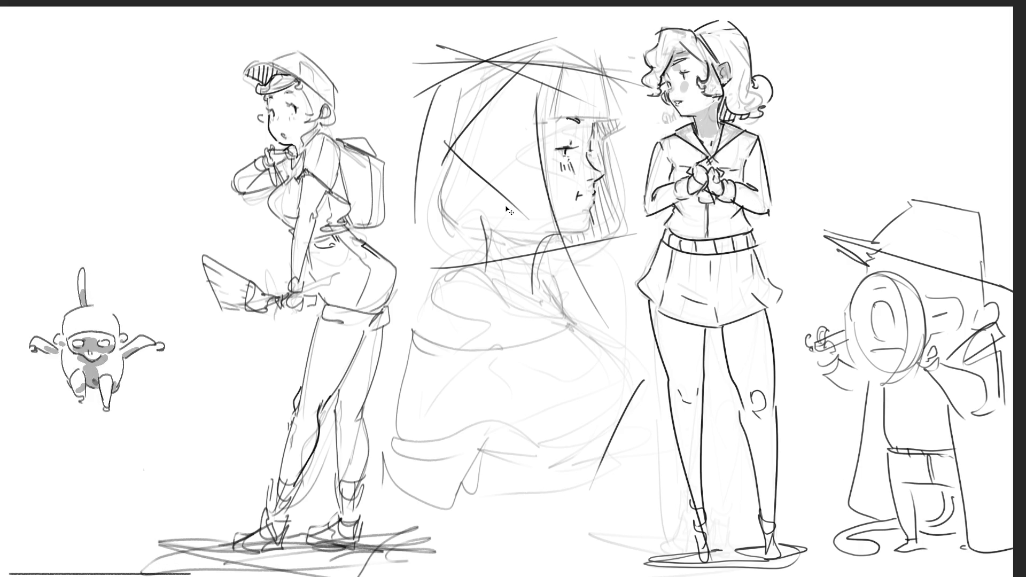
# Mirror the page horizontally and shift the drawing right with a slight skew.
pyautogui.press('m')
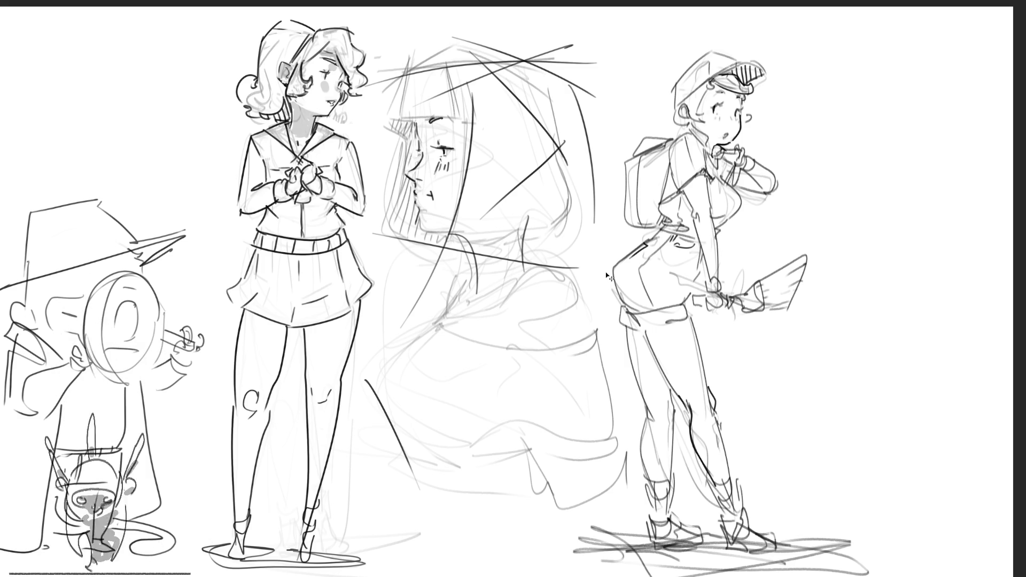
pyautogui.moveTo(600, 267); pyautogui.dragTo(752, 269)
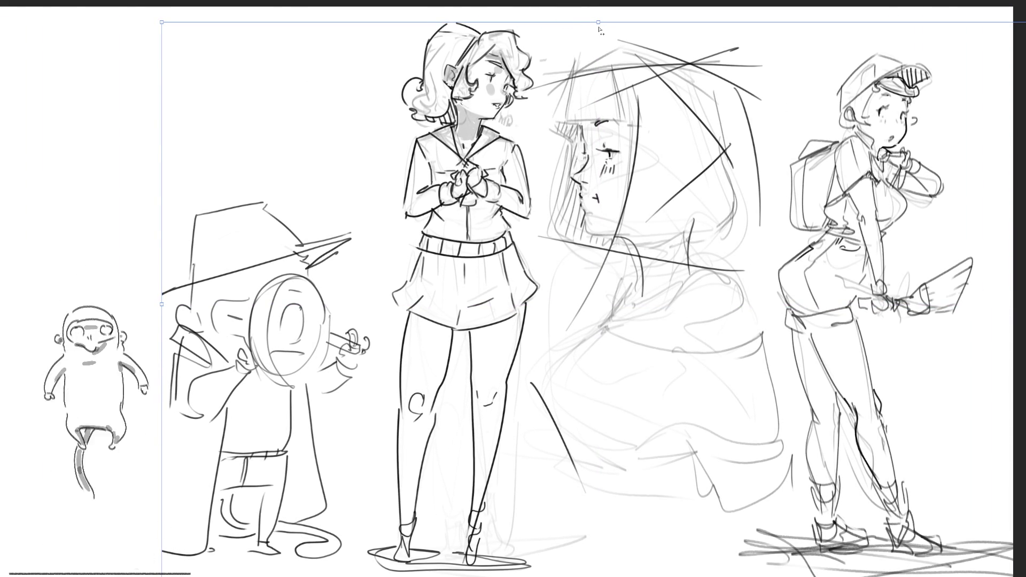
pyautogui.moveTo(598, 26); pyautogui.dragTo(591, 23)
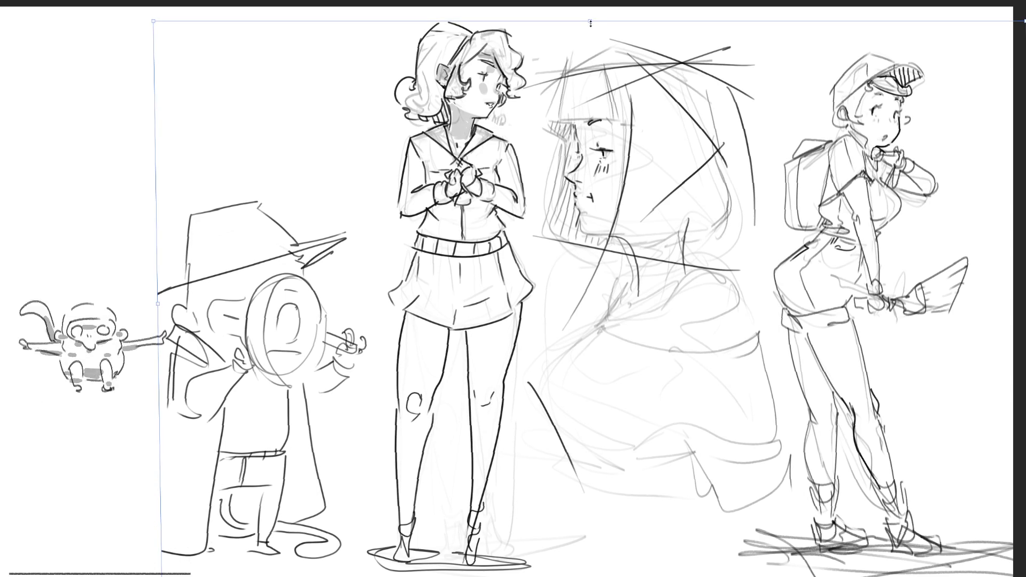
pyautogui.press('Return')
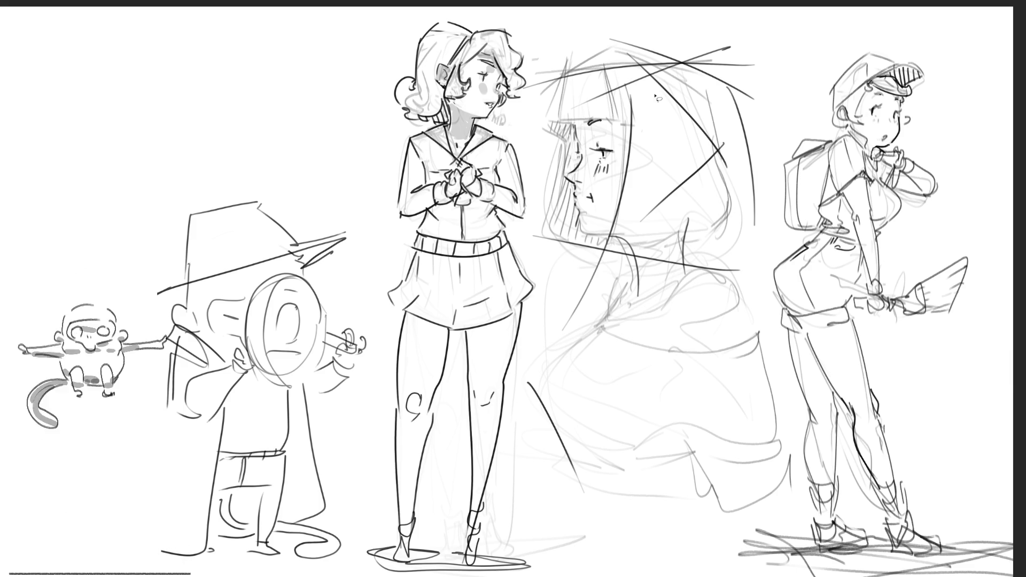
pyautogui.moveTo(787, 103)
pyautogui.mouseDown()
pyautogui.moveTo(596, 43)
pyautogui.moveTo(533, 59)
pyautogui.moveTo(553, 280)
pyautogui.moveTo(531, 428)
pyautogui.moveTo(686, 534)
pyautogui.moveTo(785, 508)
pyautogui.moveTo(791, 465)
pyautogui.moveTo(763, 203)
pyautogui.moveTo(784, 126)
pyautogui.mouseUp()
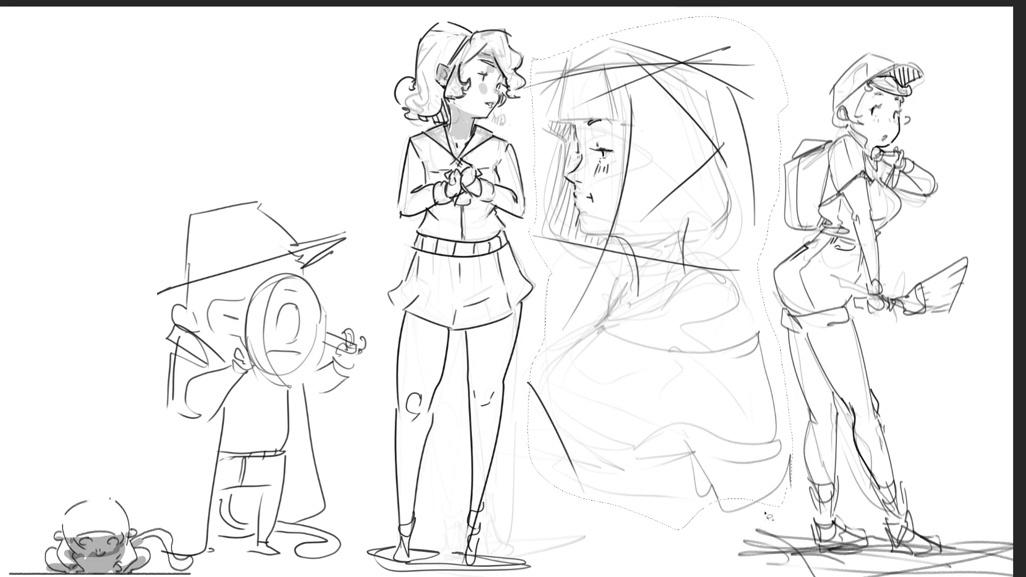
# Shrink the hooded profile sketch, move it down, commit and deselect.
pyautogui.hotkey('ctrl', 't')
pyautogui.moveTo(800, 28); pyautogui.dragTo(755, 130)
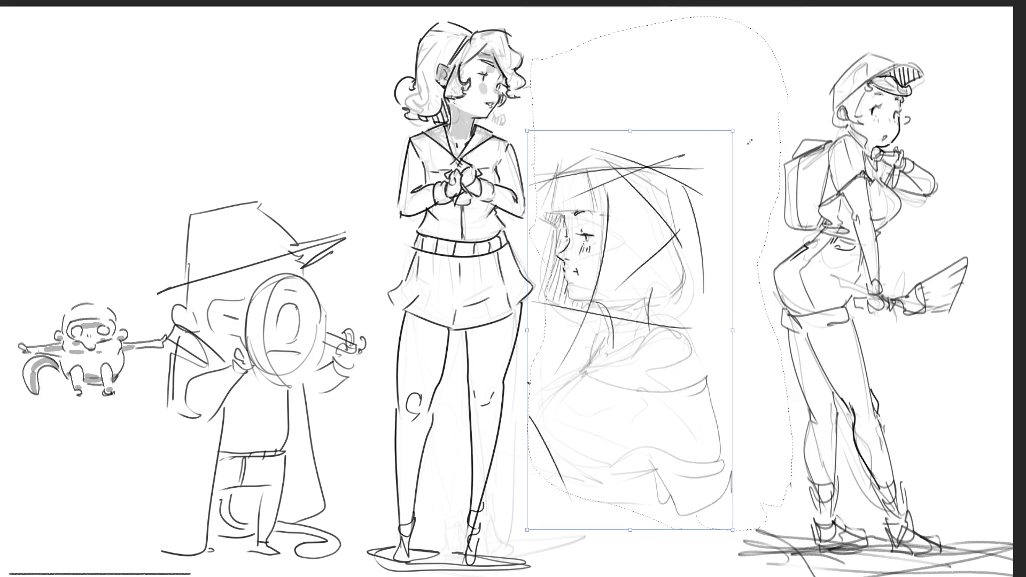
pyautogui.moveTo(686, 205); pyautogui.dragTo(691, 278)
pyautogui.press('Return')
pyautogui.hotkey('ctrl', 'd')
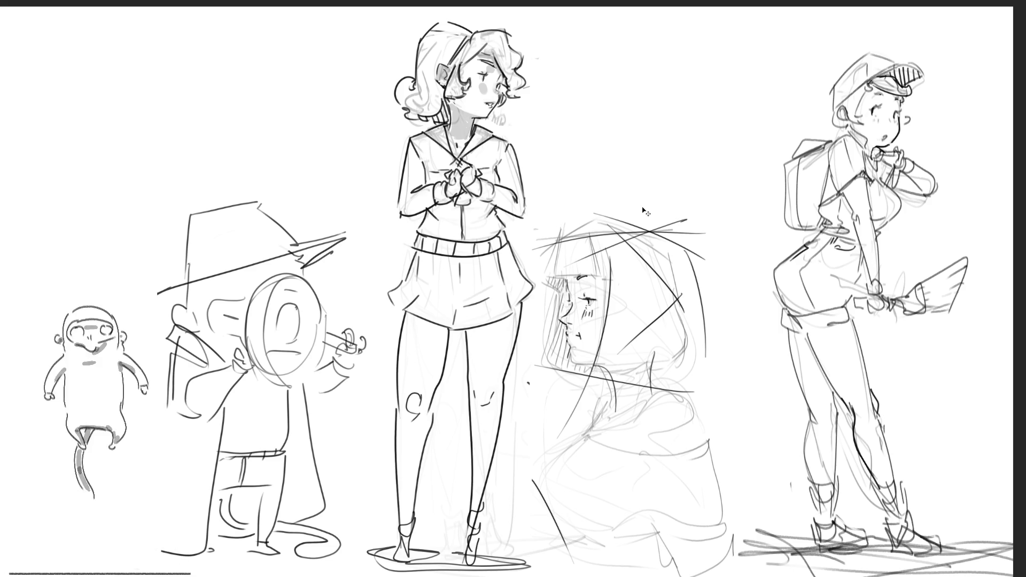
# Shrink the profile further to about 70% and place it beside the schoolgirl.
pyautogui.hotkey('ctrl', 't')
pyautogui.moveTo(732, 212); pyautogui.dragTo(659, 336)
pyautogui.moveTo(576, 411); pyautogui.dragTo(320, 90)
pyautogui.moveTo(404, 256); pyautogui.dragTo(367, 230)
pyautogui.moveTo(321, 134); pyautogui.dragTo(336, 171)
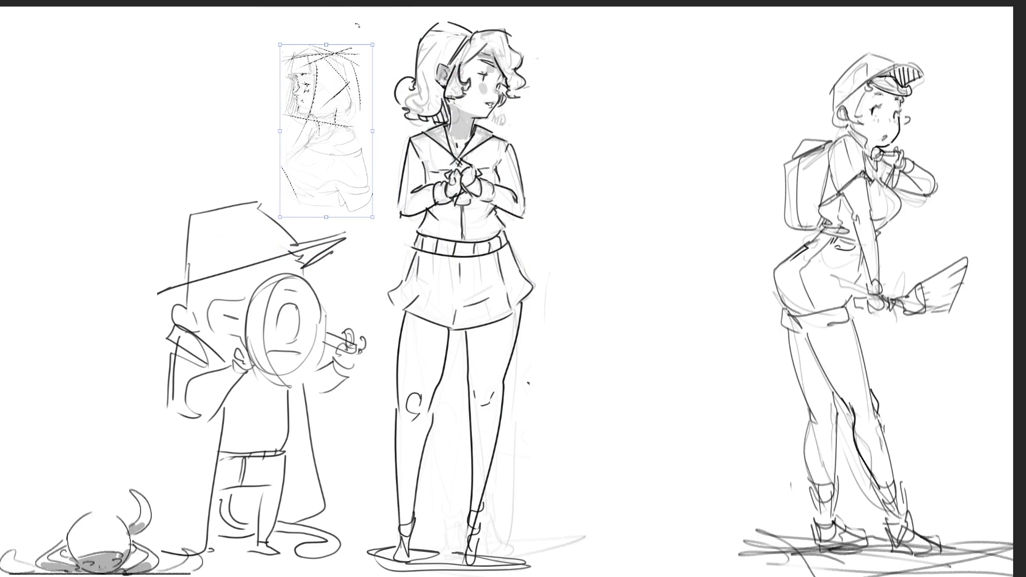
pyautogui.press('Return')
pyautogui.hotkey('ctrl', 'd')
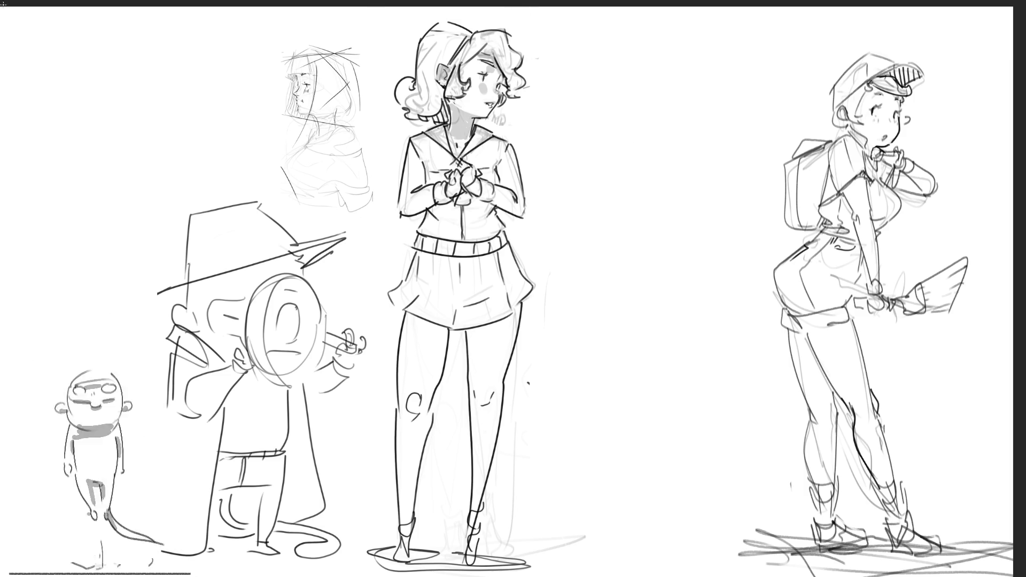
# Select the schoolgirl figure and begin rotating her slightly counterclockwise.
pyautogui.moveTo(620, 89)
pyautogui.mouseDown()
pyautogui.moveTo(484, 6)
pyautogui.moveTo(377, 86)
pyautogui.moveTo(376, 417)
pyautogui.moveTo(354, 528)
pyautogui.moveTo(616, 517)
pyautogui.moveTo(617, 502)
pyautogui.mouseUp()
pyautogui.hotkey('ctrl', 't')
pyautogui.moveTo(664, 29)
pyautogui.mouseDown()
pyautogui.moveTo(620, 5)
pyautogui.moveTo(594, 10)
pyautogui.mouseUp()
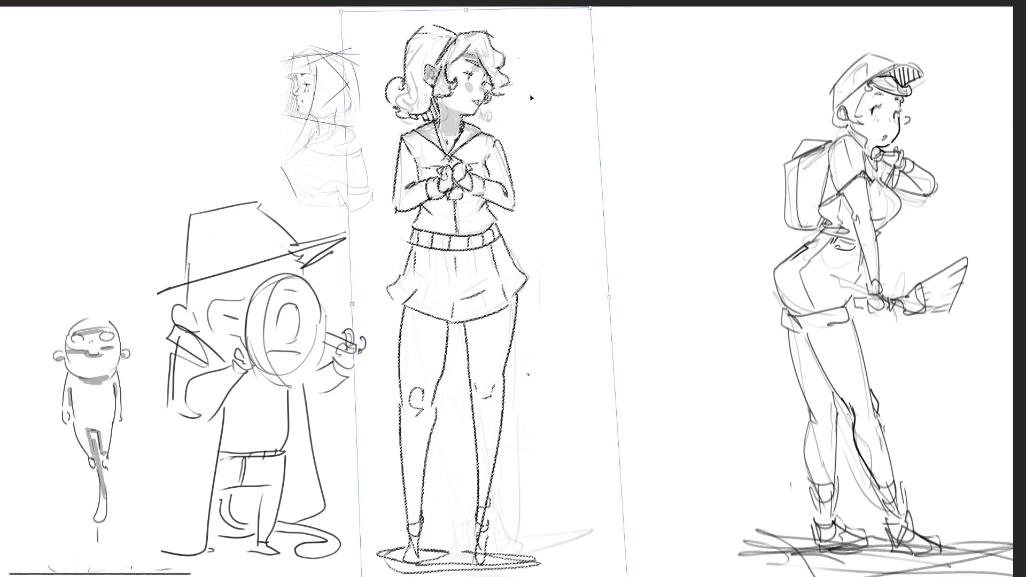
# Nudge the tilted schoolgirl slightly left and down, commit, and deselect.
pyautogui.moveTo(533, 91); pyautogui.dragTo(522, 98)
pyautogui.press('Return')
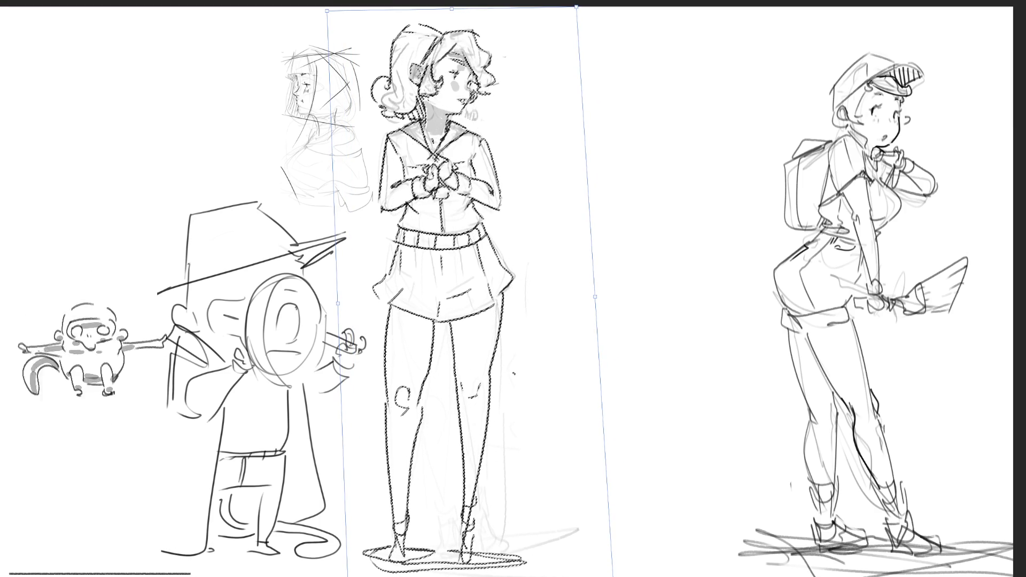
pyautogui.hotkey('ctrl', 'shift', 'a')
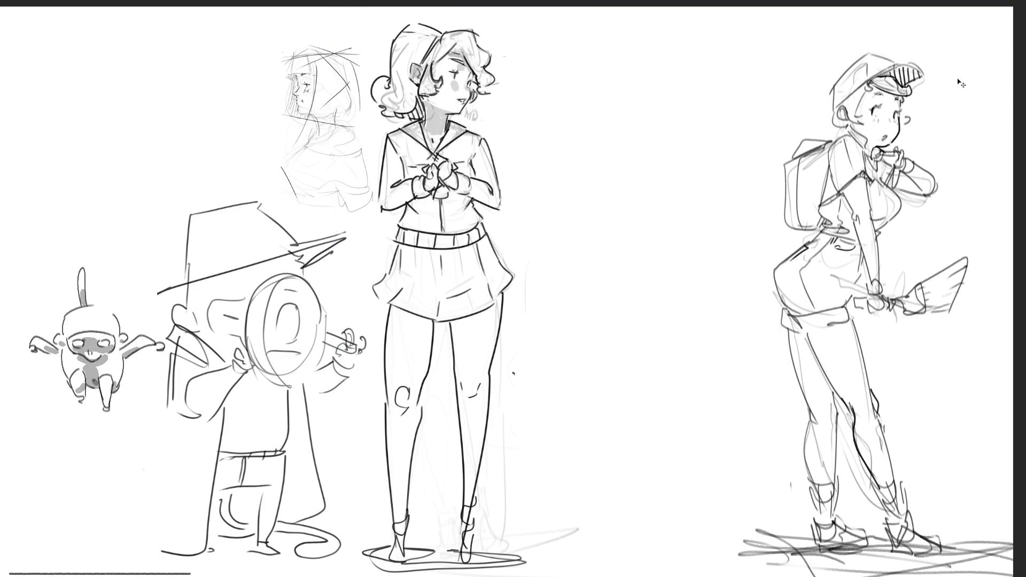
# Move the cap girl left to stand closer beside the schoolgirl.
pyautogui.moveTo(988, 111)
pyautogui.mouseDown()
pyautogui.moveTo(632, 422)
pyautogui.moveTo(1010, 572)
pyautogui.mouseUp()
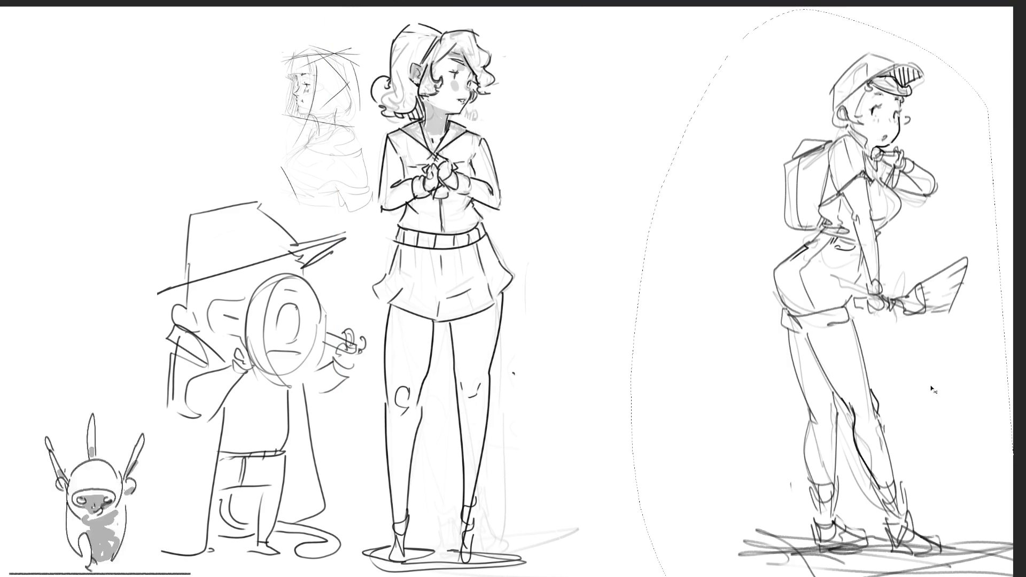
pyautogui.hotkey('ctrl', 't')
pyautogui.moveTo(928, 378); pyautogui.dragTo(719, 368)
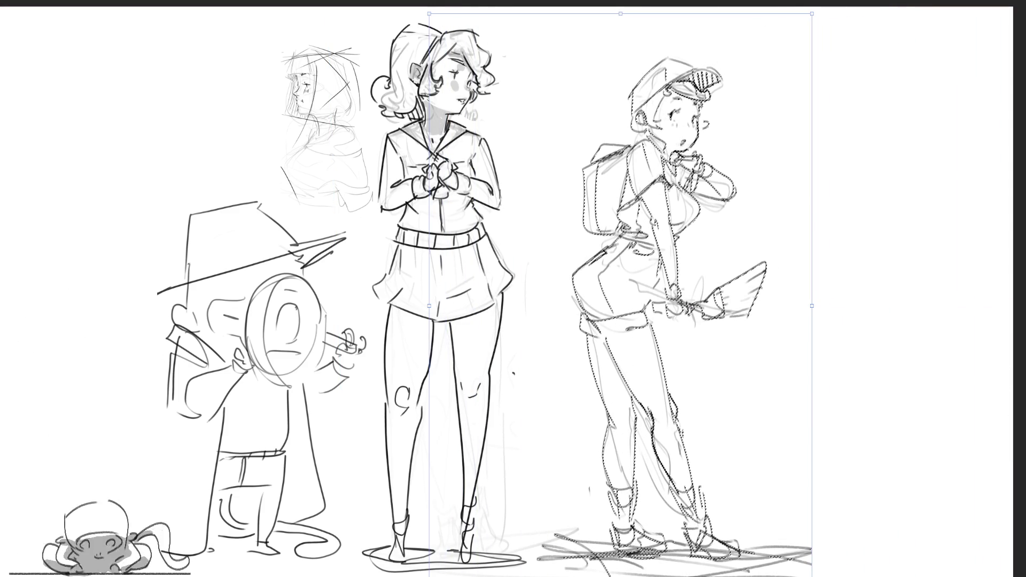
pyautogui.press('Return')
pyautogui.hotkey('ctrl', 'd')
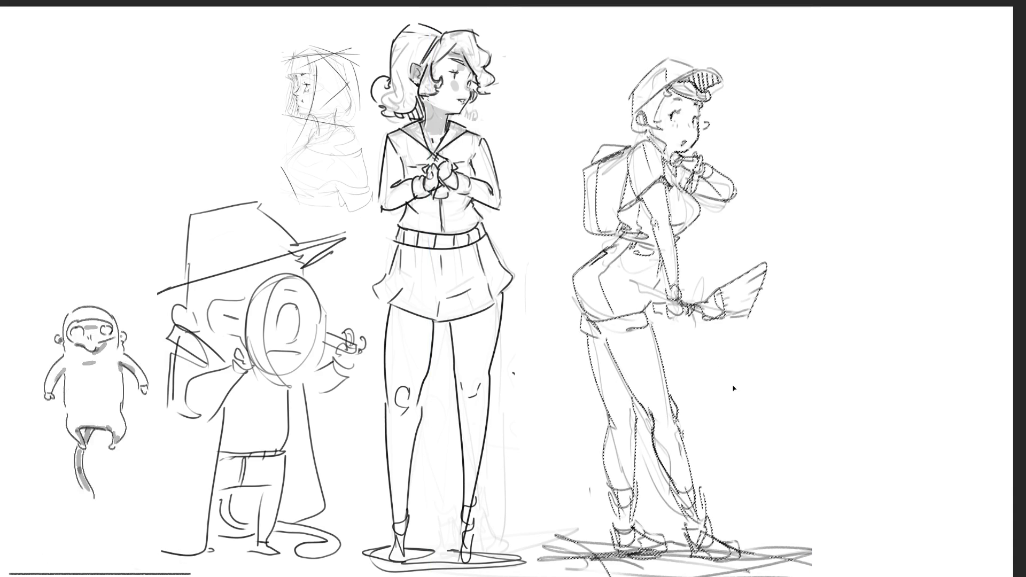
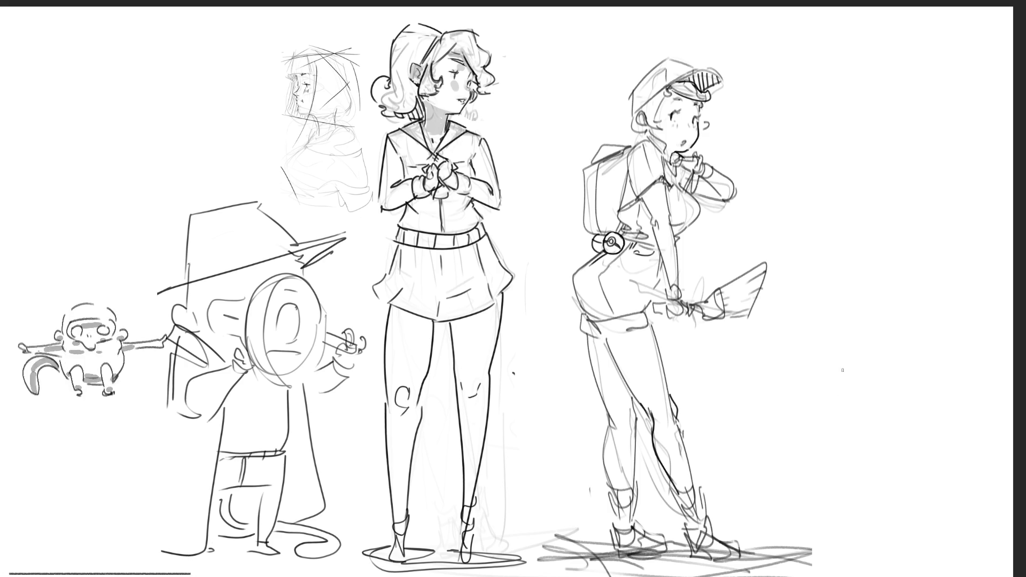
# Sketch the creature's head with an ear, two round eyes, body sides, mouth and tongue.
pyautogui.moveTo(805, 363)
pyautogui.mouseDown()
pyautogui.moveTo(837, 329)
pyautogui.moveTo(861, 323)
pyautogui.moveTo(923, 357)
pyautogui.mouseUp()
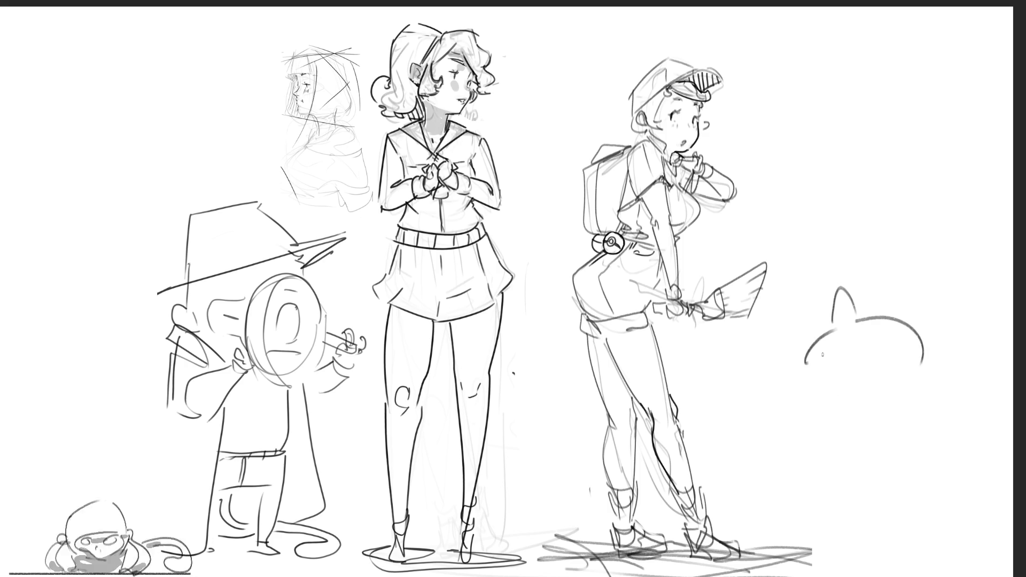
pyautogui.moveTo(825, 364)
pyautogui.mouseDown()
pyautogui.moveTo(836, 351)
pyautogui.moveTo(826, 378)
pyautogui.mouseUp()
pyautogui.moveTo(887, 343)
pyautogui.mouseDown()
pyautogui.moveTo(839, 370)
pyautogui.moveTo(889, 364)
pyautogui.mouseUp()
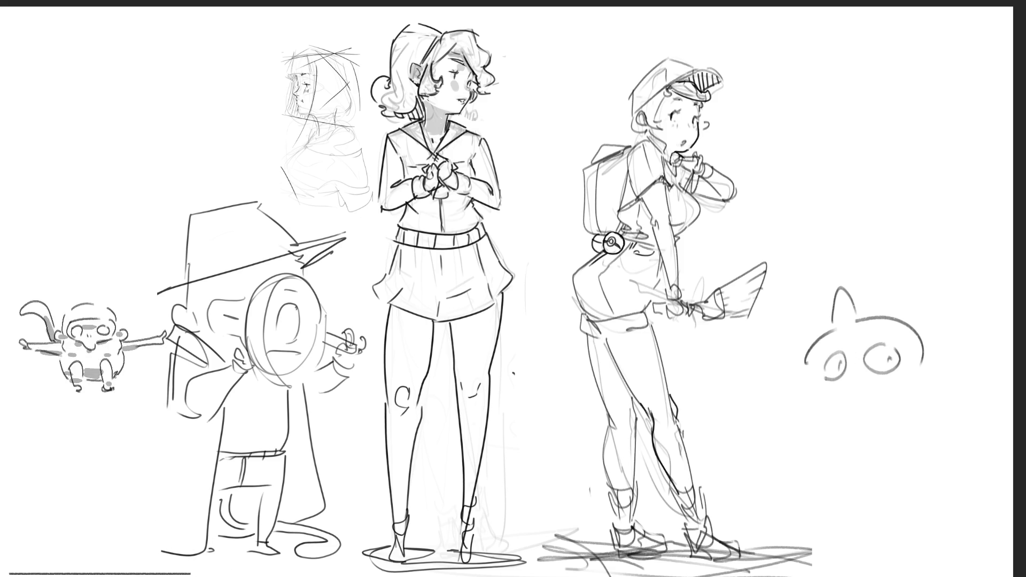
pyautogui.moveTo(806, 363)
pyautogui.mouseDown()
pyautogui.moveTo(802, 408)
pyautogui.moveTo(814, 409)
pyautogui.mouseUp()
pyautogui.moveTo(915, 361); pyautogui.dragTo(927, 398)
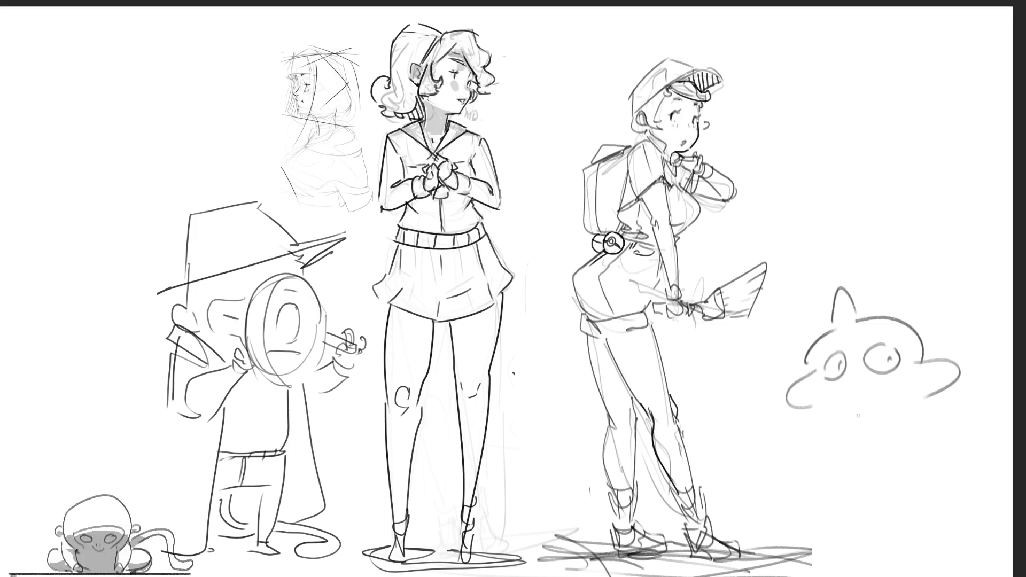
pyautogui.moveTo(851, 403)
pyautogui.mouseDown()
pyautogui.moveTo(871, 411)
pyautogui.moveTo(855, 422)
pyautogui.mouseUp()
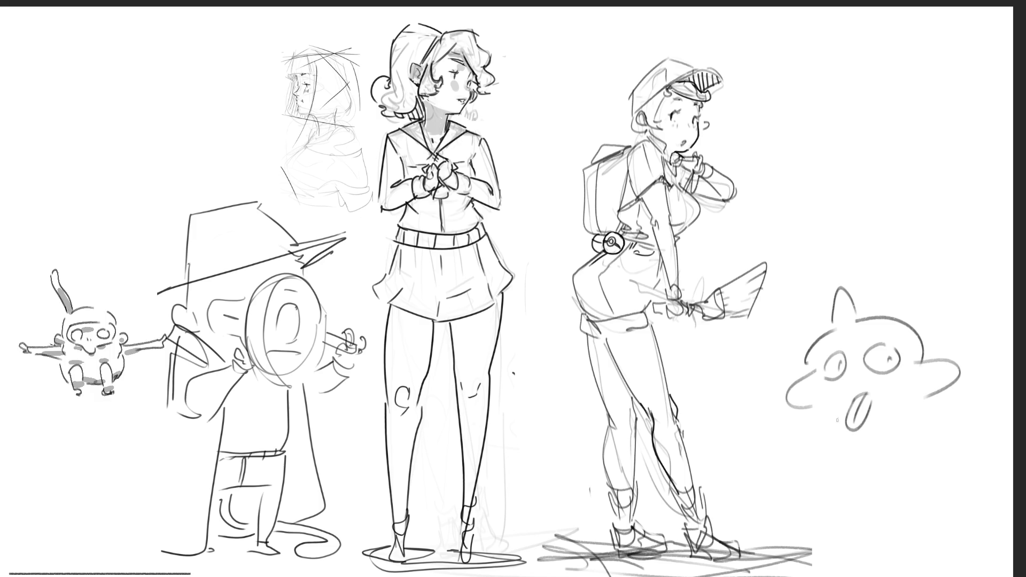
pyautogui.moveTo(847, 406)
pyautogui.mouseDown()
pyautogui.moveTo(835, 426)
pyautogui.moveTo(891, 426)
pyautogui.mouseUp()
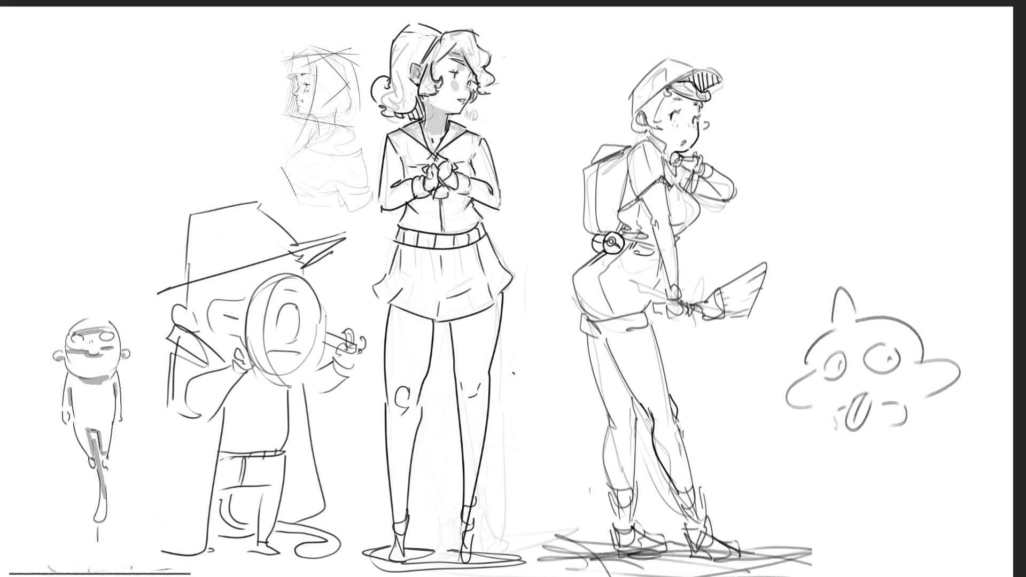
# Extend the body outline down-left and draw the creature's left and right arms.
pyautogui.moveTo(836, 427)
pyautogui.mouseDown()
pyautogui.moveTo(806, 447)
pyautogui.moveTo(790, 489)
pyautogui.mouseUp()
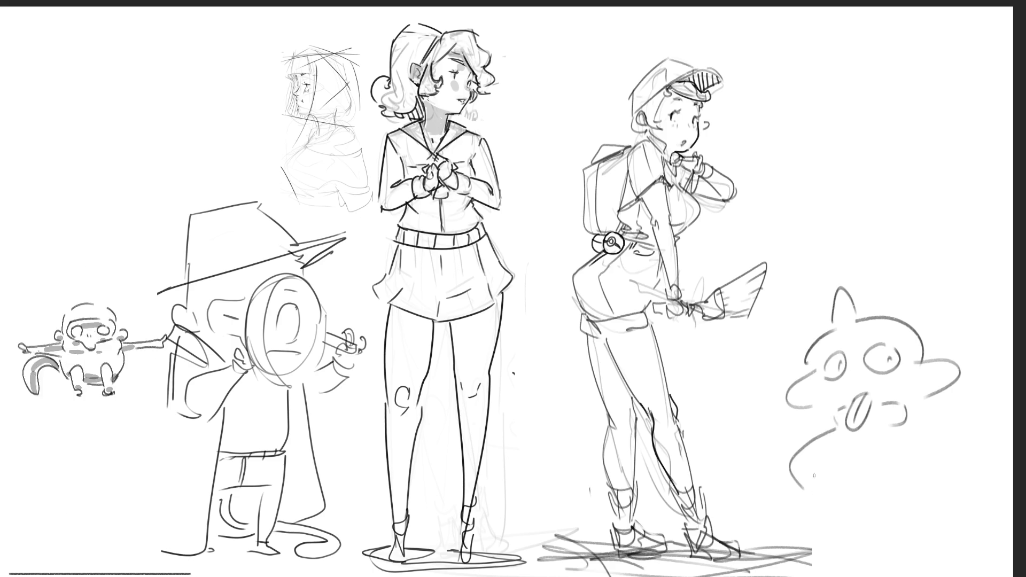
pyautogui.moveTo(835, 445); pyautogui.dragTo(809, 472)
pyautogui.moveTo(820, 465); pyautogui.dragTo(811, 481)
pyautogui.moveTo(911, 431); pyautogui.dragTo(975, 477)
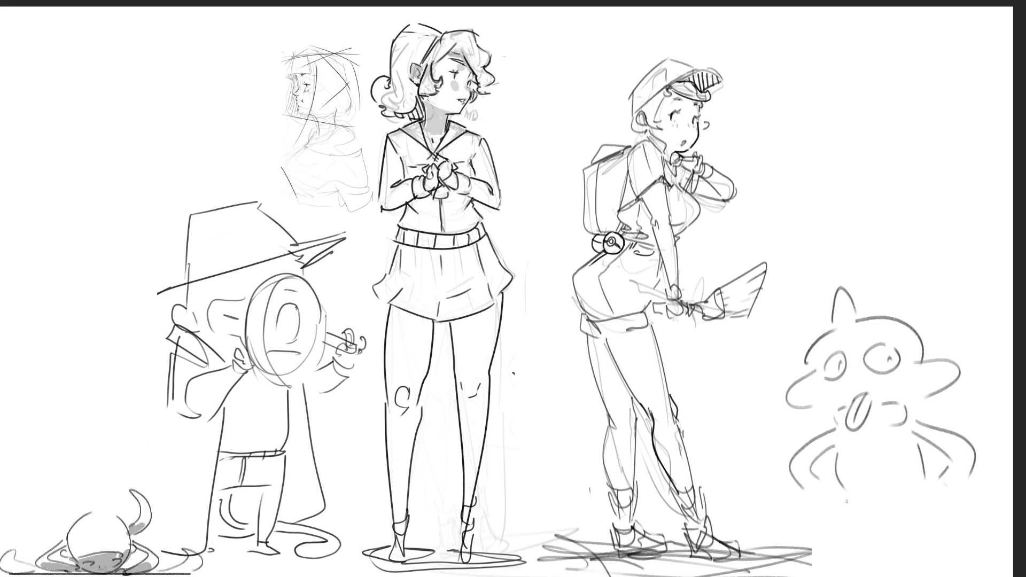
# Add stubby legs and hands on the hips, then redraw a long curved tail.
pyautogui.moveTo(847, 499)
pyautogui.mouseDown()
pyautogui.moveTo(835, 534)
pyautogui.moveTo(871, 556)
pyautogui.moveTo(885, 504)
pyautogui.moveTo(908, 537)
pyautogui.moveTo(953, 556)
pyautogui.moveTo(921, 489)
pyautogui.mouseUp()
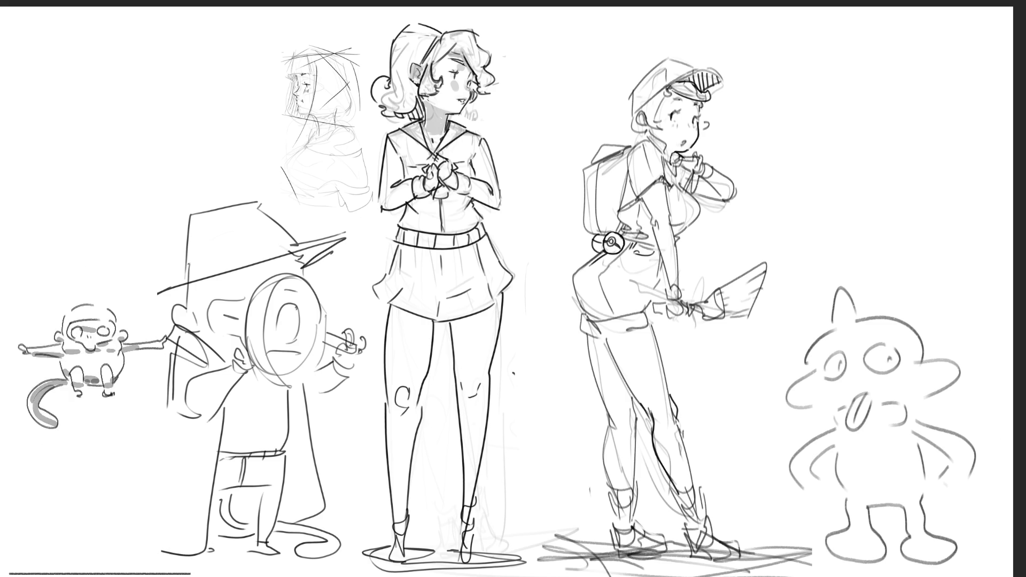
pyautogui.moveTo(825, 478); pyautogui.dragTo(808, 505)
pyautogui.moveTo(937, 470); pyautogui.dragTo(928, 482)
pyautogui.moveTo(935, 494)
pyautogui.mouseDown()
pyautogui.moveTo(933, 502)
pyautogui.moveTo(960, 499)
pyautogui.mouseUp()
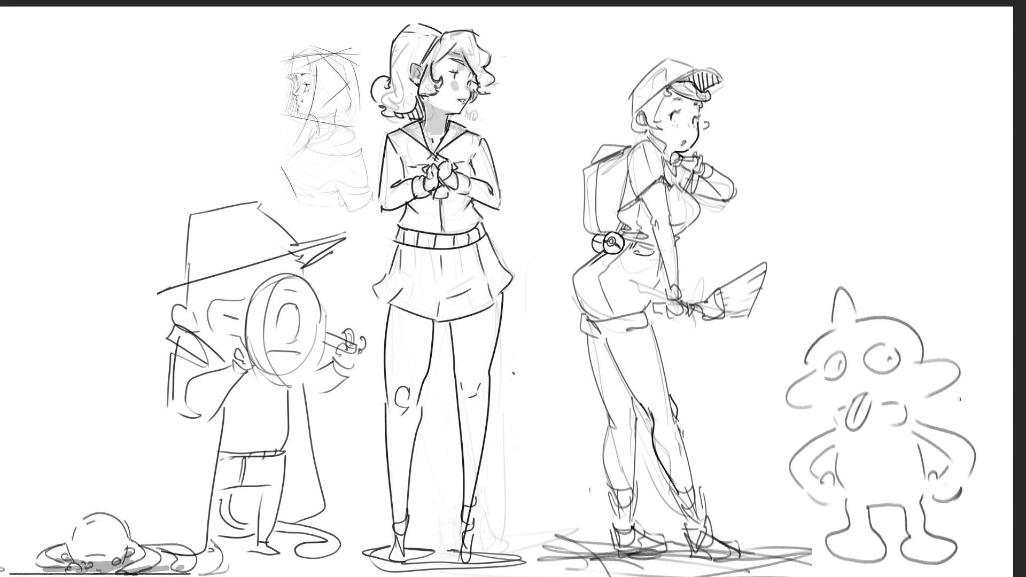
pyautogui.moveTo(932, 458); pyautogui.dragTo(924, 469)
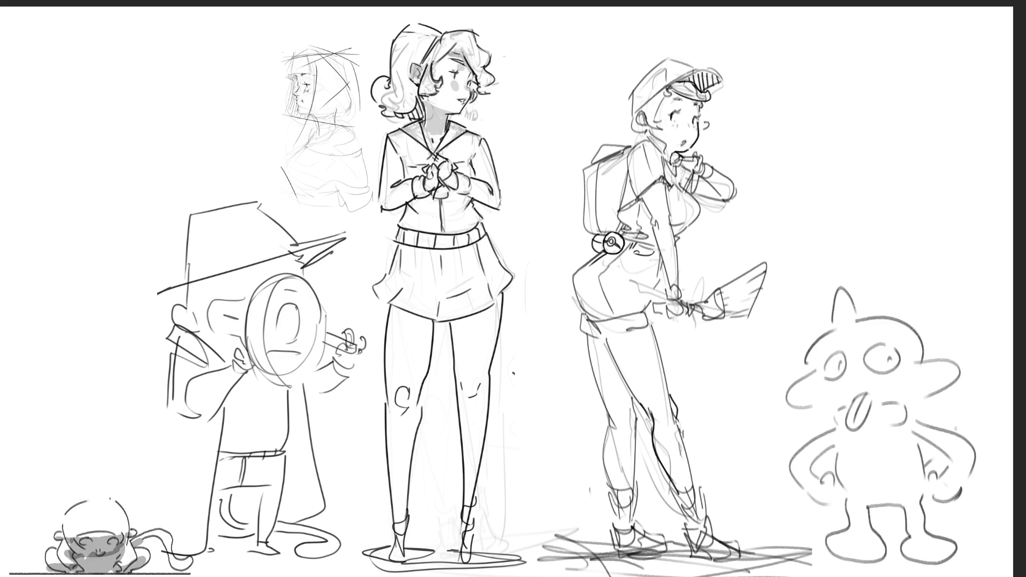
pyautogui.moveTo(924, 510); pyautogui.dragTo(969, 513)
pyautogui.moveTo(983, 470)
pyautogui.mouseDown()
pyautogui.moveTo(965, 493)
pyautogui.moveTo(984, 359)
pyautogui.moveTo(881, 232)
pyautogui.moveTo(954, 305)
pyautogui.moveTo(973, 488)
pyautogui.mouseUp()
pyautogui.hotkey('ctrl', 'z')
pyautogui.moveTo(897, 238)
pyautogui.mouseDown()
pyautogui.moveTo(991, 371)
pyautogui.moveTo(989, 469)
pyautogui.mouseUp()
# Redraw the tail as a big arc ending in a scalloped teardrop tip.
pyautogui.hotkey('ctrl', 'z')
pyautogui.hotkey('ctrl', 'z')
pyautogui.moveTo(864, 235)
pyautogui.mouseDown()
pyautogui.moveTo(904, 249)
pyautogui.moveTo(997, 416)
pyautogui.mouseUp()
pyautogui.moveTo(870, 212)
pyautogui.mouseDown()
pyautogui.moveTo(968, 273)
pyautogui.moveTo(1010, 451)
pyautogui.mouseUp()
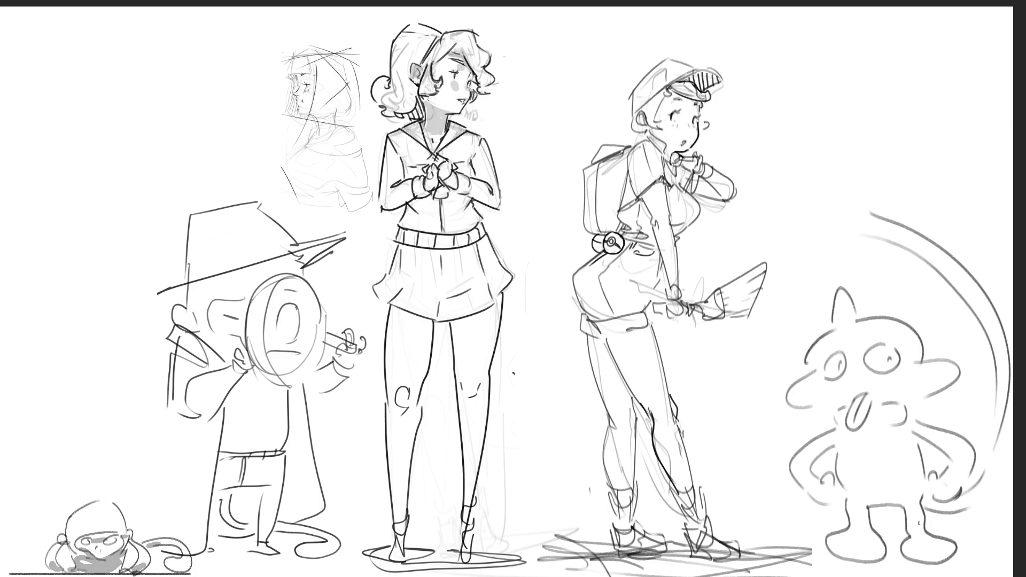
pyautogui.moveTo(864, 214)
pyautogui.mouseDown()
pyautogui.moveTo(818, 223)
pyautogui.moveTo(832, 113)
pyautogui.moveTo(876, 216)
pyautogui.mouseUp()
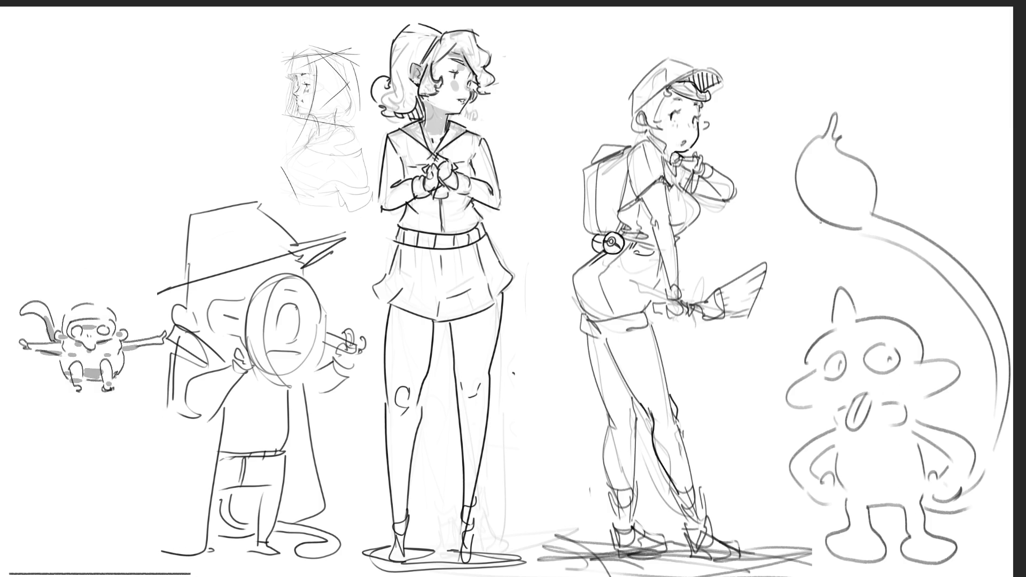
pyautogui.moveTo(801, 211); pyautogui.dragTo(870, 167)
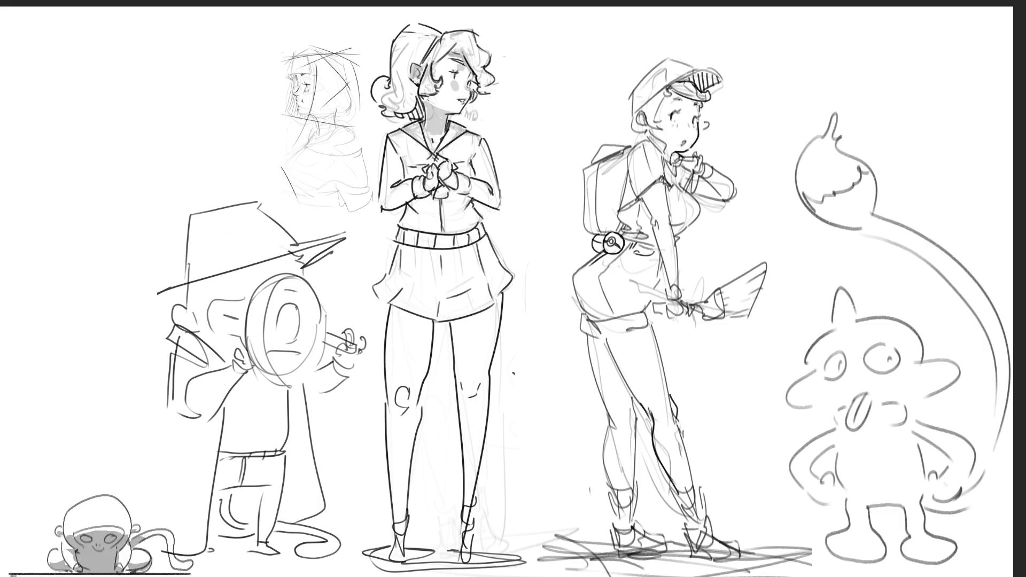
# Shade the brow, eyes, arm, hand and foot shadow, then erase the whole creature and tail.
pyautogui.moveTo(816, 366); pyautogui.dragTo(893, 342)
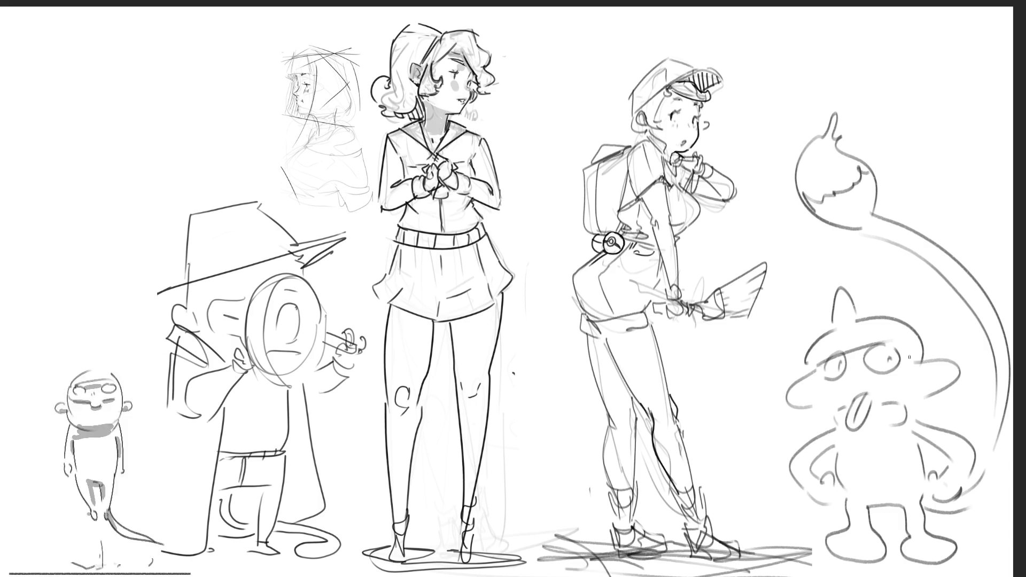
pyautogui.moveTo(823, 369); pyautogui.dragTo(885, 350)
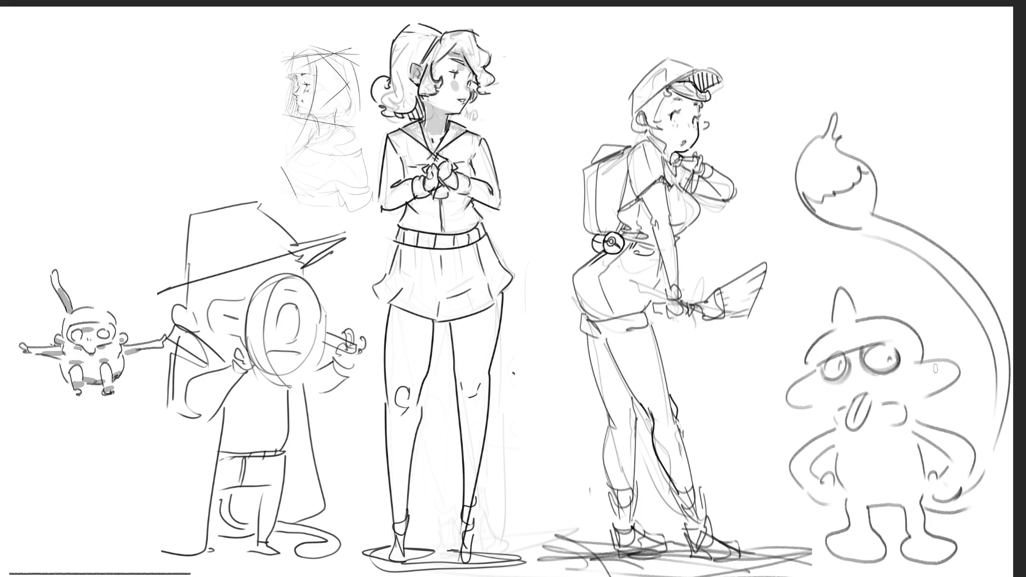
pyautogui.moveTo(804, 472)
pyautogui.mouseDown()
pyautogui.moveTo(797, 486)
pyautogui.moveTo(810, 492)
pyautogui.mouseUp()
pyautogui.moveTo(955, 463); pyautogui.dragTo(943, 484)
pyautogui.moveTo(965, 461); pyautogui.dragTo(947, 470)
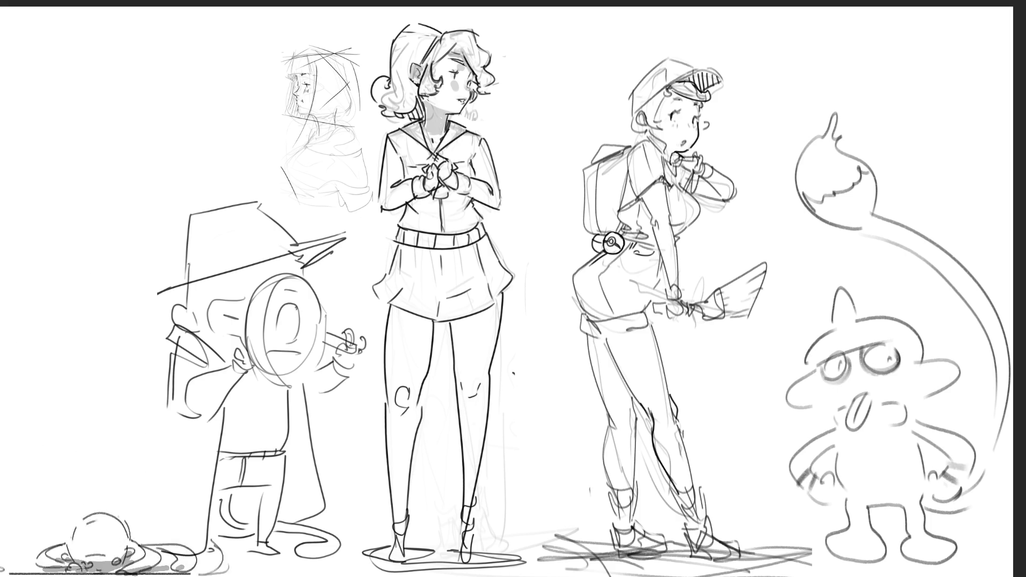
pyautogui.moveTo(898, 559)
pyautogui.mouseDown()
pyautogui.moveTo(817, 561)
pyautogui.moveTo(975, 560)
pyautogui.mouseUp()
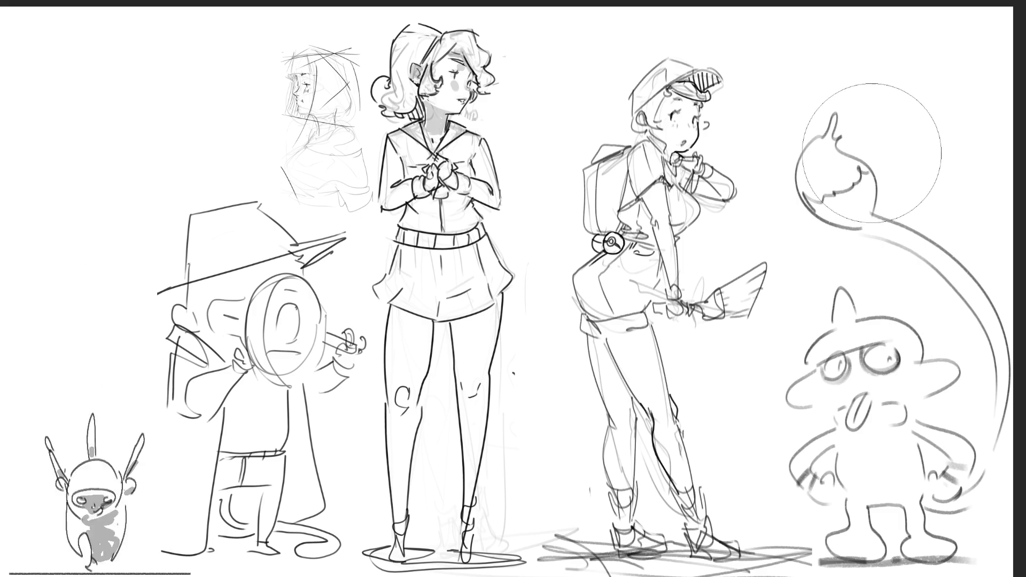
pyautogui.moveTo(877, 160)
pyautogui.mouseDown()
pyautogui.moveTo(898, 385)
pyautogui.moveTo(967, 430)
pyautogui.moveTo(834, 374)
pyautogui.moveTo(870, 515)
pyautogui.mouseUp()
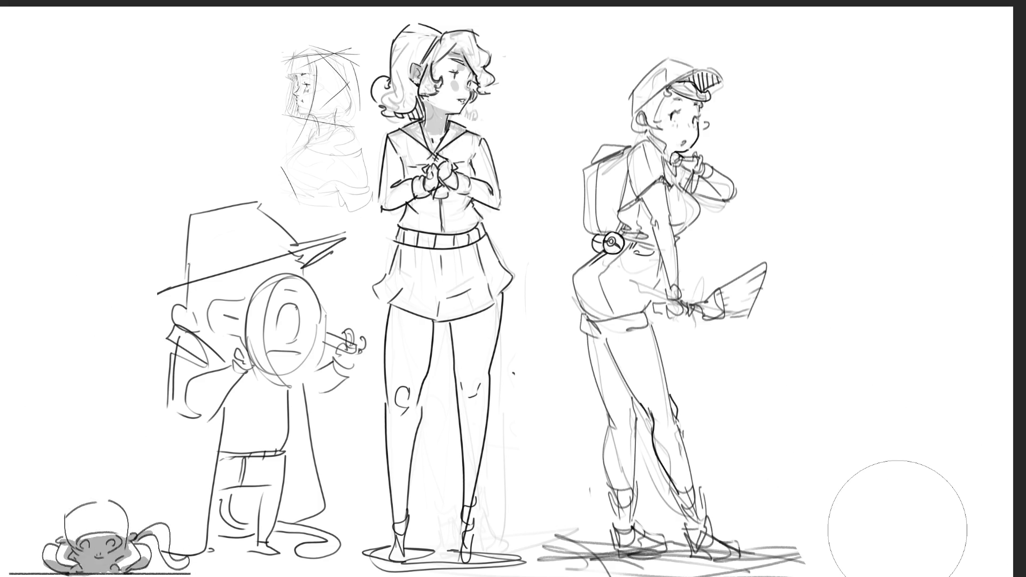
pyautogui.press('e')
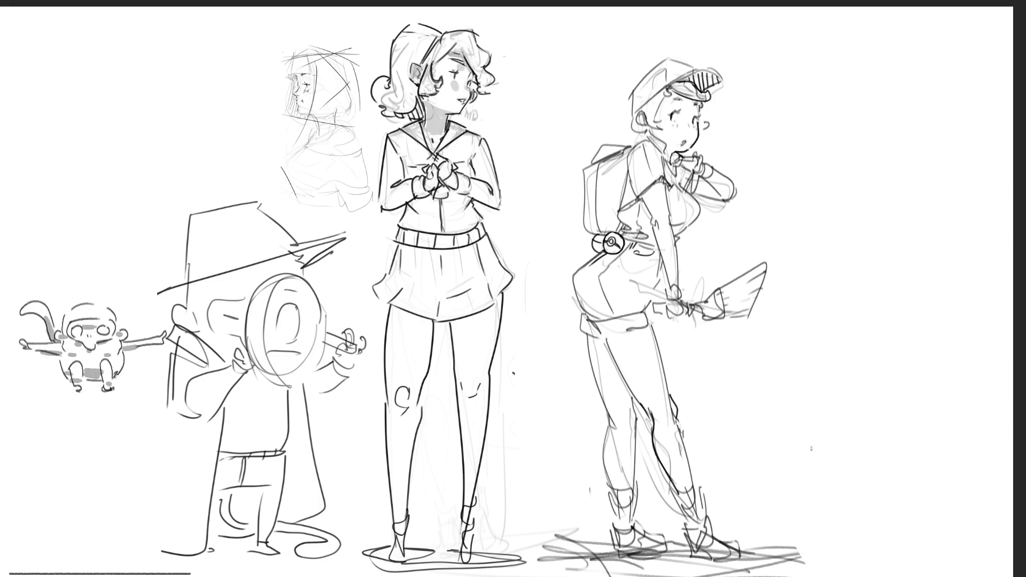
# Draw the round curled-up body with inner curls and closed sleepy eyes.
pyautogui.moveTo(799, 465)
pyautogui.mouseDown()
pyautogui.moveTo(808, 540)
pyautogui.moveTo(854, 451)
pyautogui.moveTo(876, 534)
pyautogui.mouseUp()
pyautogui.moveTo(812, 548); pyautogui.dragTo(885, 539)
pyautogui.moveTo(800, 507); pyautogui.dragTo(814, 541)
pyautogui.moveTo(882, 496); pyautogui.dragTo(861, 529)
pyautogui.click(833, 520)
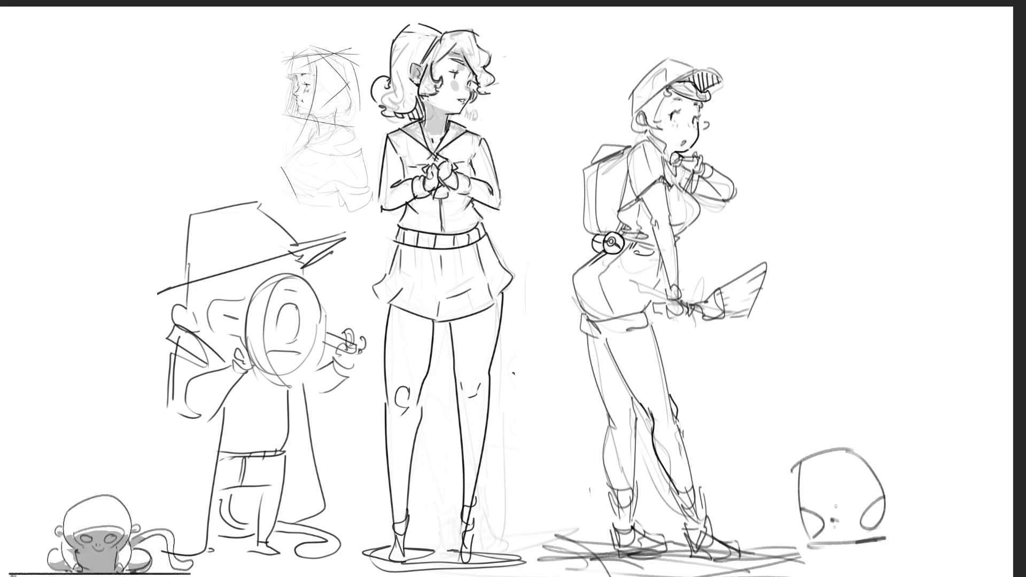
pyautogui.moveTo(807, 494); pyautogui.dragTo(816, 498)
pyautogui.moveTo(843, 494); pyautogui.dragTo(856, 497)
# Add pointed ears, a ground line, the back arc and a lightning-bolt tail.
pyautogui.moveTo(801, 446)
pyautogui.mouseDown()
pyautogui.moveTo(750, 505)
pyautogui.moveTo(818, 457)
pyautogui.moveTo(752, 506)
pyautogui.mouseUp()
pyautogui.moveTo(855, 441)
pyautogui.mouseDown()
pyautogui.moveTo(806, 427)
pyautogui.moveTo(868, 454)
pyautogui.mouseUp()
pyautogui.moveTo(799, 426); pyautogui.dragTo(861, 450)
pyautogui.moveTo(795, 532); pyautogui.dragTo(780, 534)
pyautogui.moveTo(899, 533)
pyautogui.mouseDown()
pyautogui.moveTo(888, 541)
pyautogui.moveTo(938, 534)
pyautogui.mouseUp()
pyautogui.moveTo(868, 462)
pyautogui.mouseDown()
pyautogui.moveTo(949, 516)
pyautogui.moveTo(953, 533)
pyautogui.moveTo(964, 530)
pyautogui.mouseUp()
pyautogui.moveTo(935, 453)
pyautogui.mouseDown()
pyautogui.moveTo(962, 413)
pyautogui.moveTo(930, 411)
pyautogui.moveTo(883, 365)
pyautogui.moveTo(972, 419)
pyautogui.moveTo(940, 457)
pyautogui.mouseUp()
pyautogui.moveTo(939, 416); pyautogui.dragTo(959, 454)
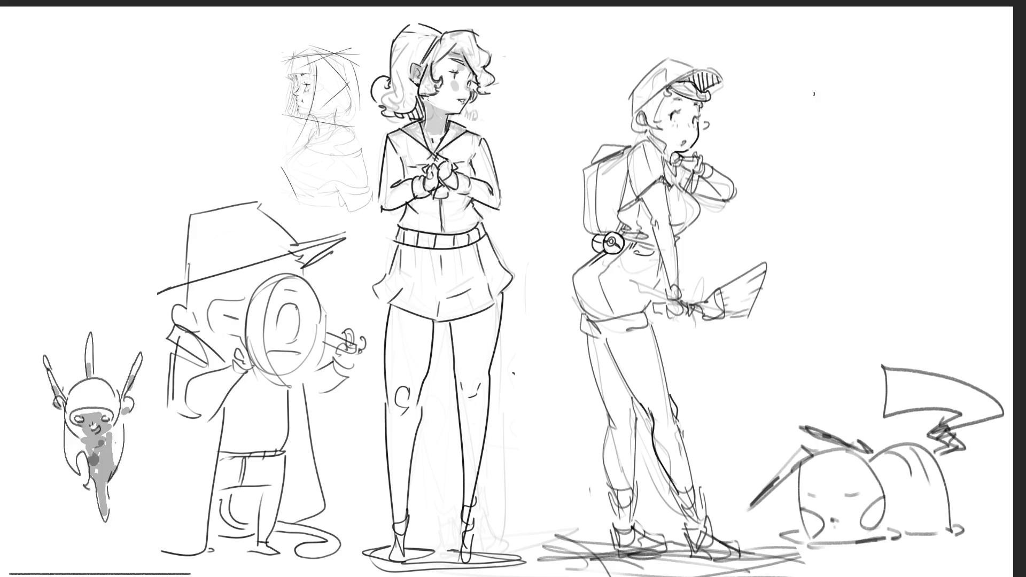
pyautogui.moveTo(808, 109)
pyautogui.mouseDown()
pyautogui.moveTo(811, 139)
pyautogui.moveTo(825, 89)
pyautogui.moveTo(864, 165)
pyautogui.mouseUp()
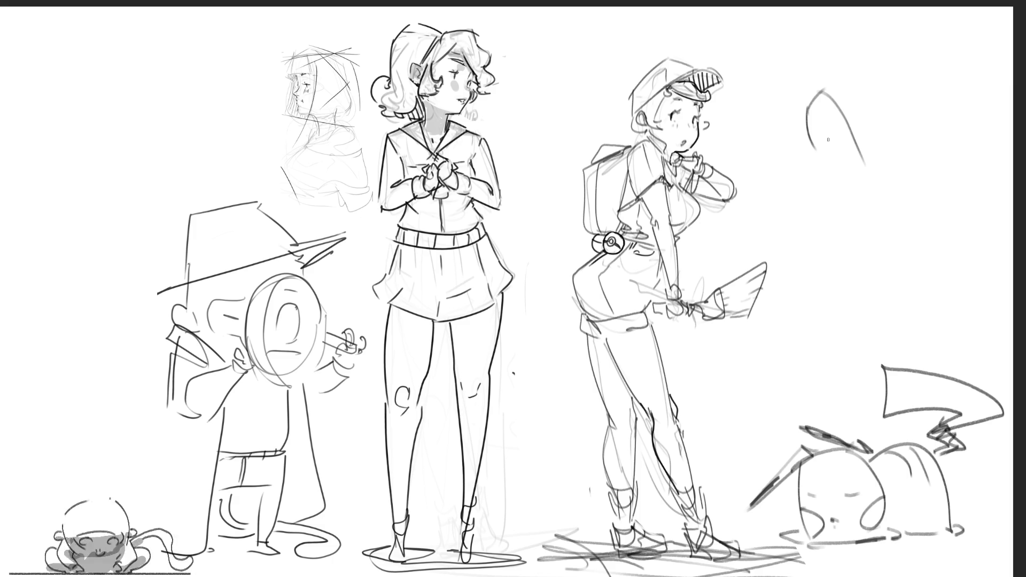
# Sketch the left side, S-curve and diagonal strokes of the bent legs at upper right.
pyautogui.moveTo(808, 104); pyautogui.dragTo(793, 239)
pyautogui.moveTo(807, 101)
pyautogui.mouseDown()
pyautogui.moveTo(834, 154)
pyautogui.moveTo(832, 144)
pyautogui.moveTo(805, 286)
pyautogui.moveTo(840, 133)
pyautogui.mouseUp()
pyautogui.moveTo(840, 176); pyautogui.dragTo(844, 270)
pyautogui.moveTo(827, 224)
pyautogui.mouseDown()
pyautogui.moveTo(916, 305)
pyautogui.moveTo(933, 295)
pyautogui.mouseUp()
pyautogui.moveTo(840, 113)
pyautogui.mouseDown()
pyautogui.moveTo(917, 240)
pyautogui.moveTo(910, 230)
pyautogui.moveTo(934, 242)
pyautogui.moveTo(936, 301)
pyautogui.mouseUp()
pyautogui.moveTo(933, 229)
pyautogui.mouseDown()
pyautogui.moveTo(938, 283)
pyautogui.moveTo(931, 212)
pyautogui.mouseUp()
pyautogui.moveTo(911, 194)
pyautogui.mouseDown()
pyautogui.moveTo(941, 221)
pyautogui.moveTo(889, 180)
pyautogui.moveTo(944, 129)
pyautogui.moveTo(949, 213)
pyautogui.mouseUp()
# Complete the legs' right edge, top arc and lower-left stroke, then lasso the hat sketch.
pyautogui.moveTo(940, 163); pyautogui.dragTo(935, 280)
pyautogui.moveTo(880, 162)
pyautogui.mouseDown()
pyautogui.moveTo(885, 133)
pyautogui.moveTo(962, 81)
pyautogui.moveTo(946, 196)
pyautogui.mouseUp()
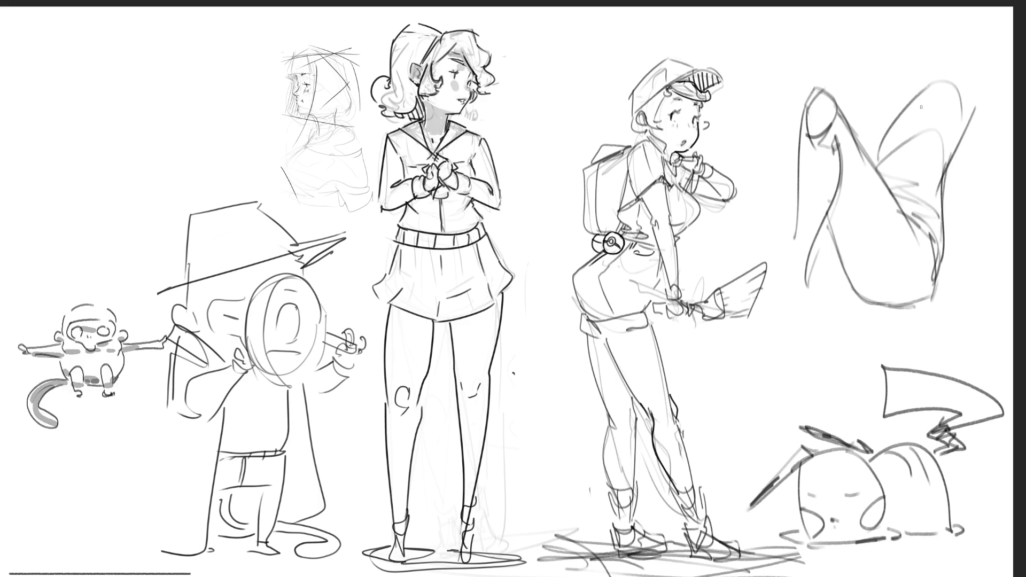
pyautogui.moveTo(876, 131)
pyautogui.mouseDown()
pyautogui.moveTo(924, 81)
pyautogui.moveTo(982, 60)
pyautogui.moveTo(993, 157)
pyautogui.mouseUp()
pyautogui.moveTo(967, 112); pyautogui.dragTo(977, 253)
pyautogui.moveTo(977, 286)
pyautogui.mouseDown()
pyautogui.moveTo(995, 187)
pyautogui.moveTo(1000, 280)
pyautogui.mouseUp()
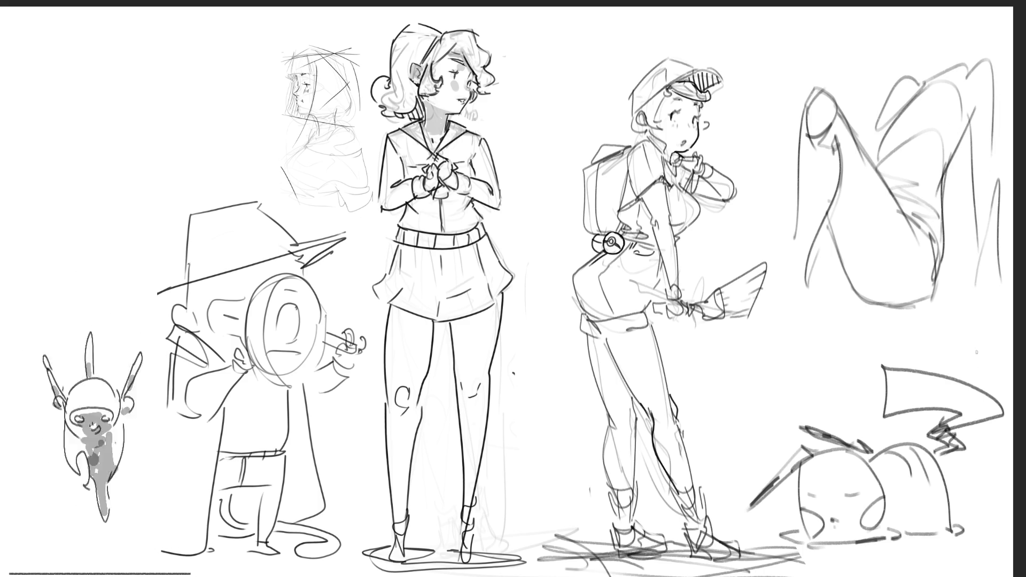
pyautogui.moveTo(805, 273); pyautogui.dragTo(839, 292)
pyautogui.moveTo(746, 214)
pyautogui.mouseDown()
pyautogui.moveTo(752, 176)
pyautogui.moveTo(775, 191)
pyautogui.mouseUp()
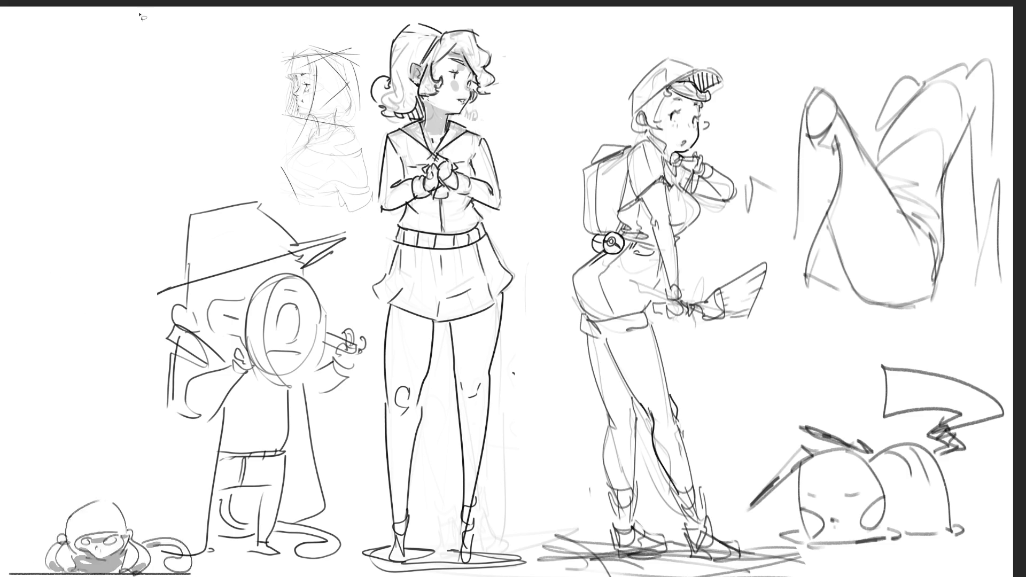
pyautogui.moveTo(274, 202); pyautogui.dragTo(65, 527)
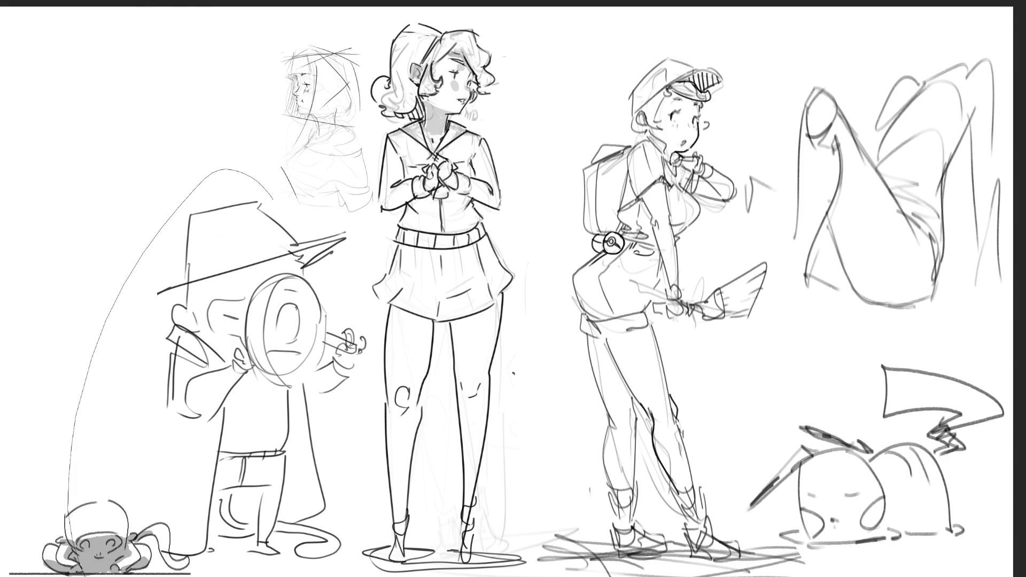
pyautogui.moveTo(345, 575)
pyautogui.mouseDown()
pyautogui.moveTo(368, 484)
pyautogui.moveTo(372, 369)
pyautogui.moveTo(350, 273)
pyautogui.moveTo(273, 201)
pyautogui.mouseUp()
# Shift the lassoed hat sketch slightly left and deselect it.
pyautogui.hotkey('ctrl', 't')
pyautogui.moveTo(225, 172)
pyautogui.mouseDown()
pyautogui.moveTo(208, 169)
pyautogui.moveTo(228, 251)
pyautogui.mouseUp()
pyautogui.press('Return')
pyautogui.hotkey('ctrl', 'd')
# Enlarge the faint profile face sketch and move it up toward the top left.
pyautogui.moveTo(276, 33)
pyautogui.mouseDown()
pyautogui.moveTo(313, 217)
pyautogui.moveTo(370, 218)
pyautogui.moveTo(379, 198)
pyautogui.moveTo(371, 40)
pyautogui.moveTo(267, 16)
pyautogui.mouseUp()
pyautogui.hotkey('ctrl', 't')
pyautogui.moveTo(380, 215); pyautogui.dragTo(476, 334)
pyautogui.moveTo(336, 184)
pyautogui.mouseDown()
pyautogui.moveTo(252, 153)
pyautogui.moveTo(224, 126)
pyautogui.mouseUp()
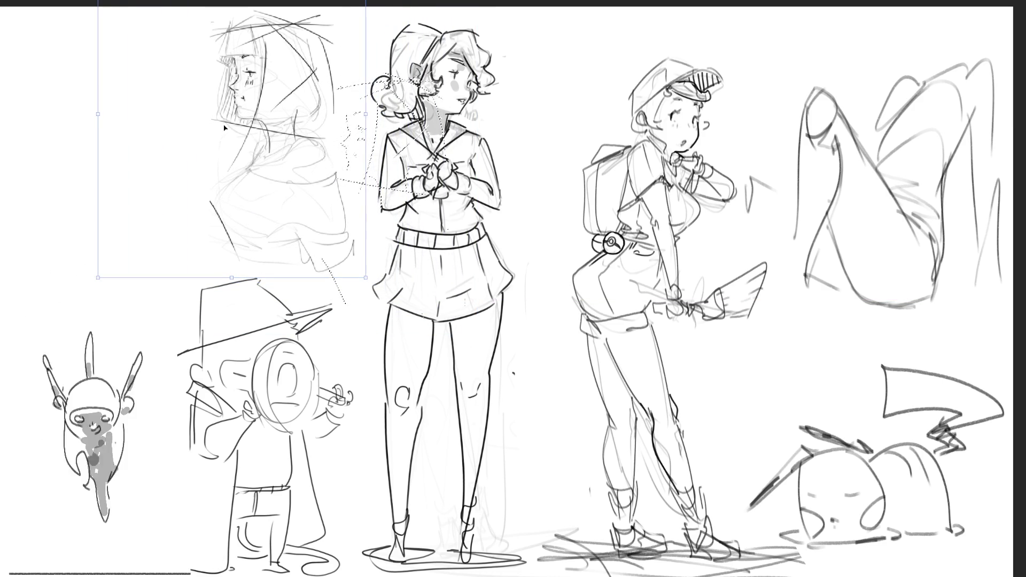
pyautogui.press('Return')
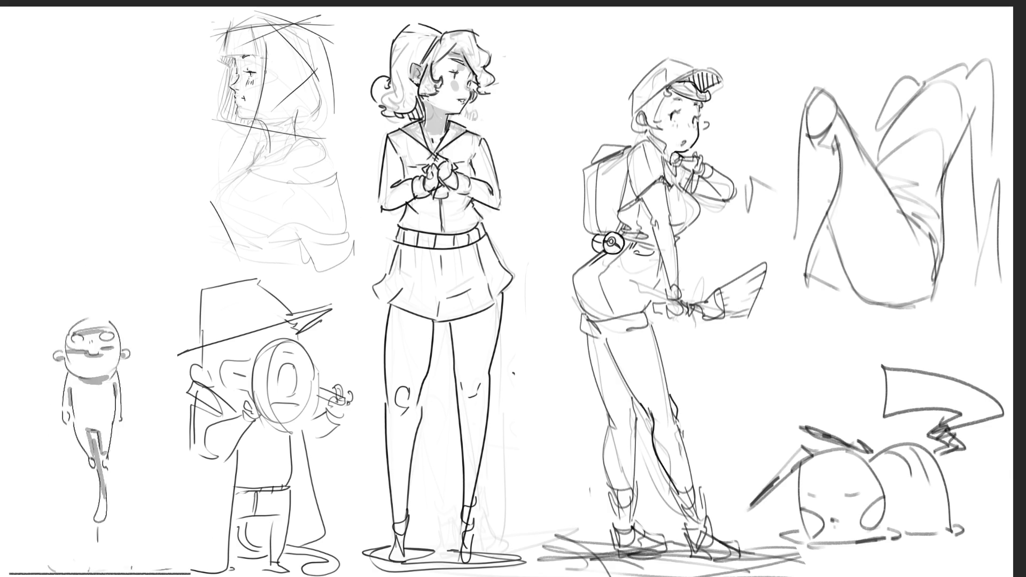
# Ink the hood's outer and inner edges and the neck line of the profile sketch.
pyautogui.moveTo(226, 27)
pyautogui.mouseDown()
pyautogui.moveTo(228, 77)
pyautogui.moveTo(215, 118)
pyautogui.moveTo(259, 127)
pyautogui.mouseUp()
pyautogui.moveTo(265, 48)
pyautogui.mouseDown()
pyautogui.moveTo(267, 84)
pyautogui.moveTo(318, 138)
pyautogui.moveTo(332, 131)
pyautogui.mouseUp()
pyautogui.moveTo(327, 33); pyautogui.dragTo(321, 109)
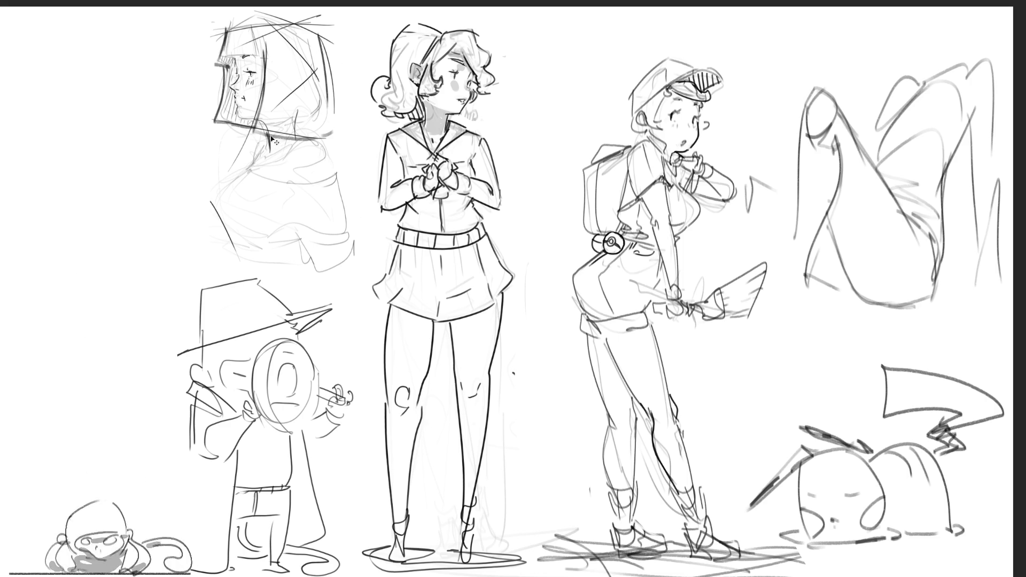
pyautogui.moveTo(268, 135)
pyautogui.mouseDown()
pyautogui.moveTo(254, 172)
pyautogui.moveTo(335, 188)
pyautogui.moveTo(347, 177)
pyautogui.moveTo(324, 147)
pyautogui.moveTo(330, 156)
pyautogui.mouseUp()
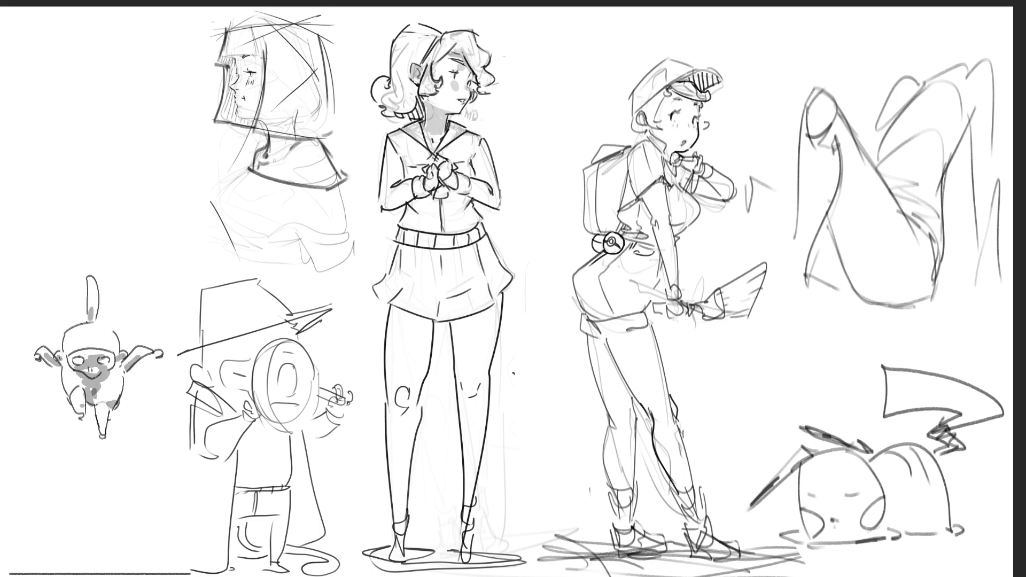
# Draw the back-of-hood curve after several redo attempts, plus the lower hood and shoulder lines.
pyautogui.moveTo(250, 171); pyautogui.dragTo(235, 253)
pyautogui.hotkey('ctrl', 'z')
pyautogui.moveTo(250, 170); pyautogui.dragTo(236, 256)
pyautogui.hotkey('ctrl', 'z')
pyautogui.moveTo(247, 170); pyautogui.dragTo(220, 243)
pyautogui.hotkey('ctrl', 'z')
pyautogui.moveTo(255, 168)
pyautogui.mouseDown()
pyautogui.moveTo(216, 201)
pyautogui.moveTo(231, 249)
pyautogui.moveTo(305, 237)
pyautogui.moveTo(314, 257)
pyautogui.mouseUp()
pyautogui.moveTo(353, 186); pyautogui.dragTo(338, 252)
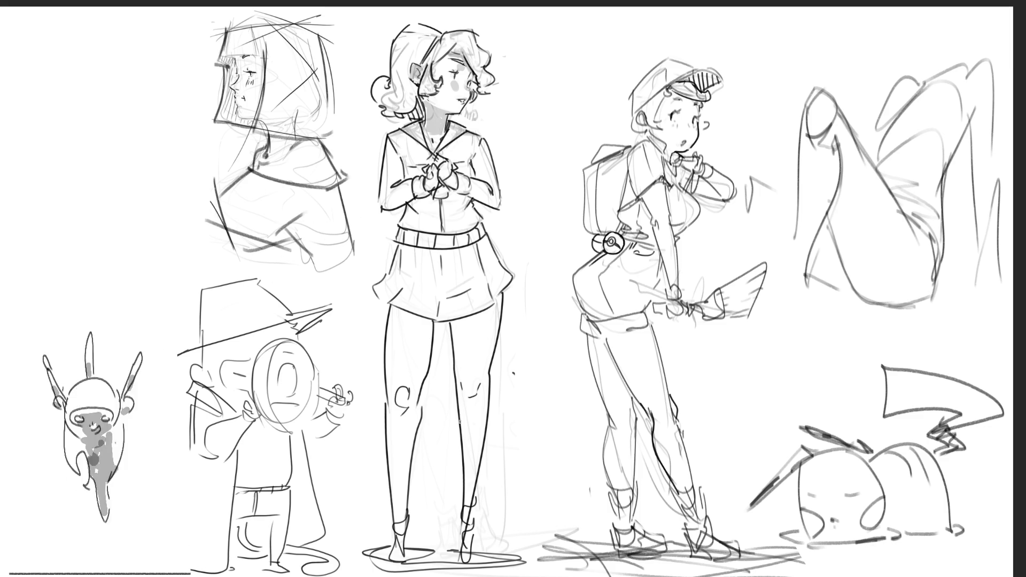
# Re-ink the hooded head's top and right edges and start a boot on the leg sketch.
pyautogui.moveTo(235, 27)
pyautogui.mouseDown()
pyautogui.moveTo(325, 5)
pyautogui.moveTo(334, 112)
pyautogui.mouseUp()
pyautogui.moveTo(327, 70); pyautogui.dragTo(348, 125)
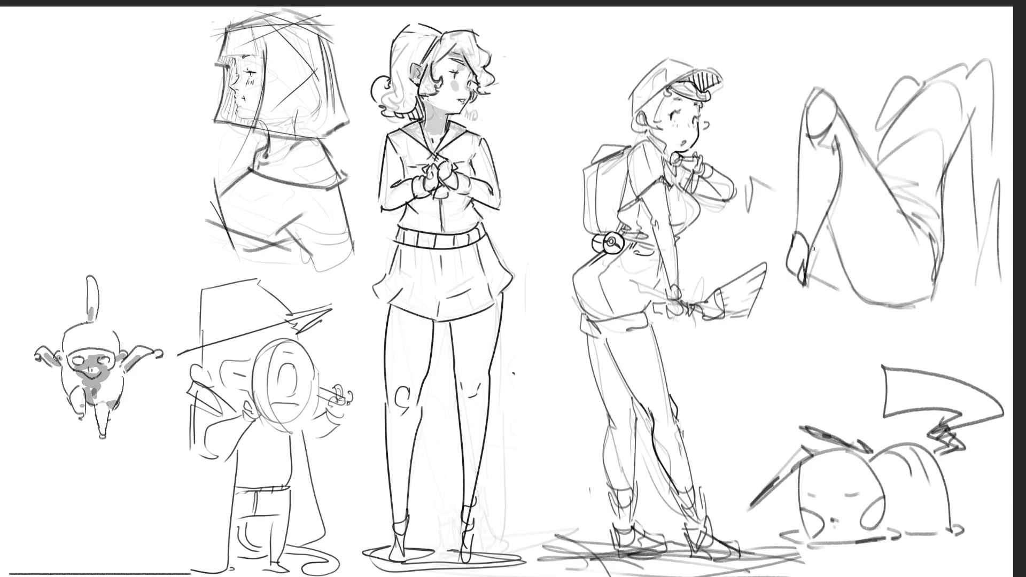
pyautogui.moveTo(789, 243)
pyautogui.mouseDown()
pyautogui.moveTo(796, 280)
pyautogui.moveTo(767, 304)
pyautogui.moveTo(786, 314)
pyautogui.moveTo(801, 290)
pyautogui.moveTo(796, 310)
pyautogui.moveTo(745, 333)
pyautogui.mouseUp()
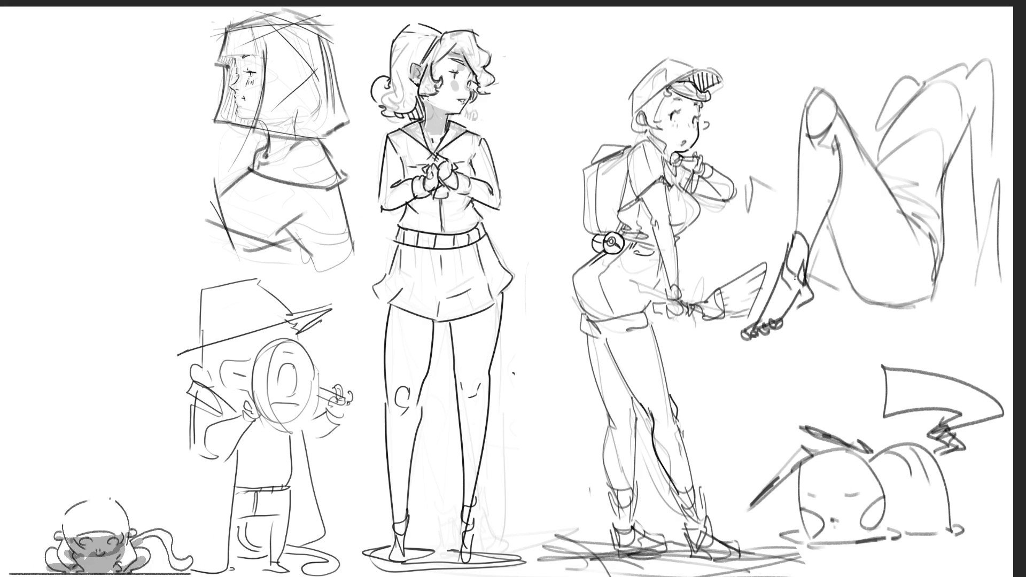
# Draw a long ground line under the sleeping Pikachu.
pyautogui.moveTo(783, 540); pyautogui.dragTo(1009, 536)
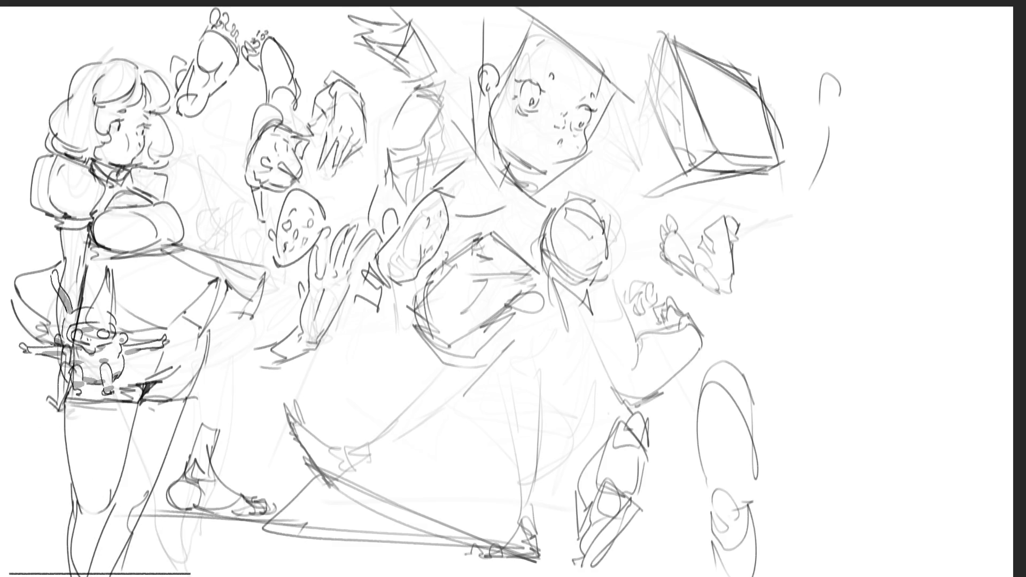
# Move the girl-and-faces sketch to the right, then skew its top slightly left.
pyautogui.moveTo(567, 216); pyautogui.dragTo(731, 216)
pyautogui.press('Return')
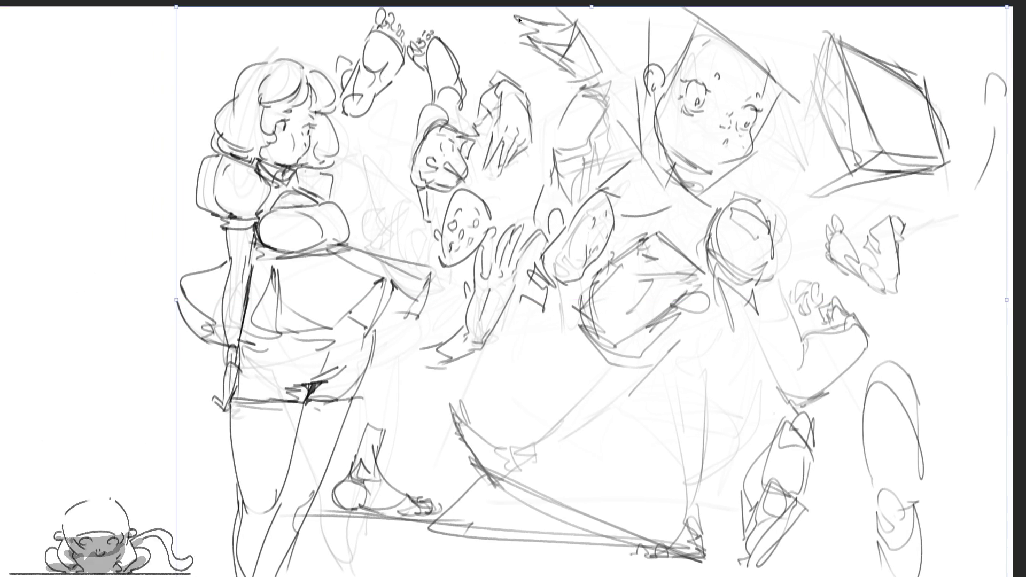
pyautogui.moveTo(586, 8); pyautogui.dragTo(564, 6)
pyautogui.press('Return')
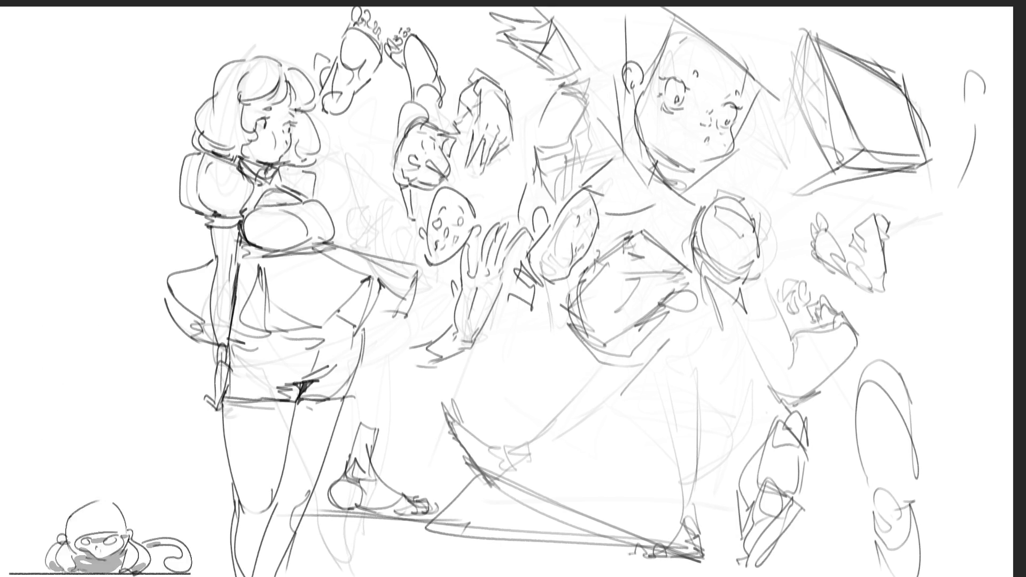
# Shade the girl's left leg and skirt in grey with a broad band, and darken the shorts hem.
pyautogui.moveTo(310, 410)
pyautogui.mouseDown()
pyautogui.moveTo(281, 563)
pyautogui.moveTo(323, 406)
pyautogui.moveTo(318, 380)
pyautogui.moveTo(332, 365)
pyautogui.mouseUp()
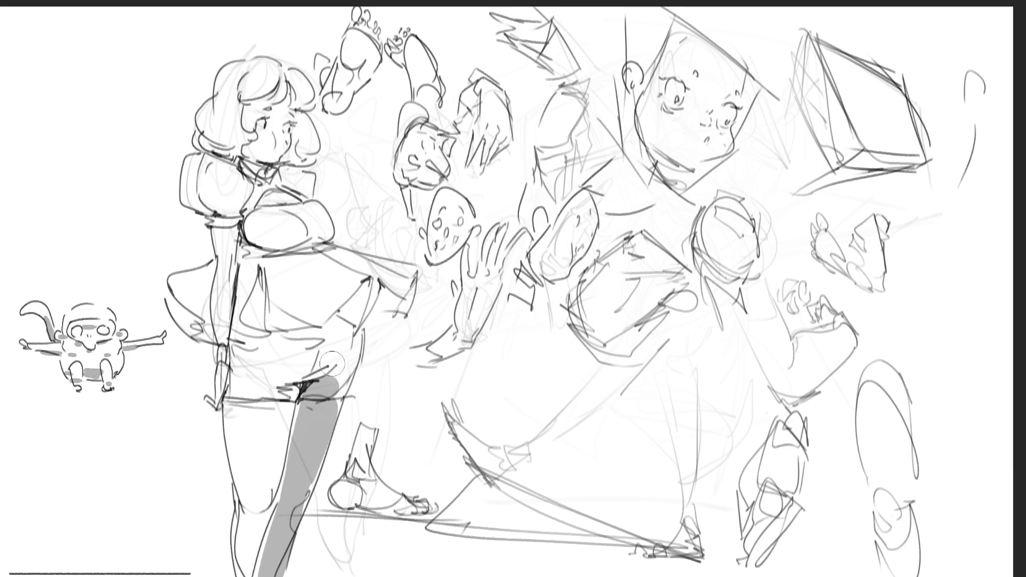
pyautogui.moveTo(411, 284)
pyautogui.mouseDown()
pyautogui.moveTo(395, 312)
pyautogui.moveTo(380, 288)
pyautogui.moveTo(386, 300)
pyautogui.moveTo(355, 299)
pyautogui.moveTo(364, 297)
pyautogui.moveTo(358, 312)
pyautogui.mouseUp()
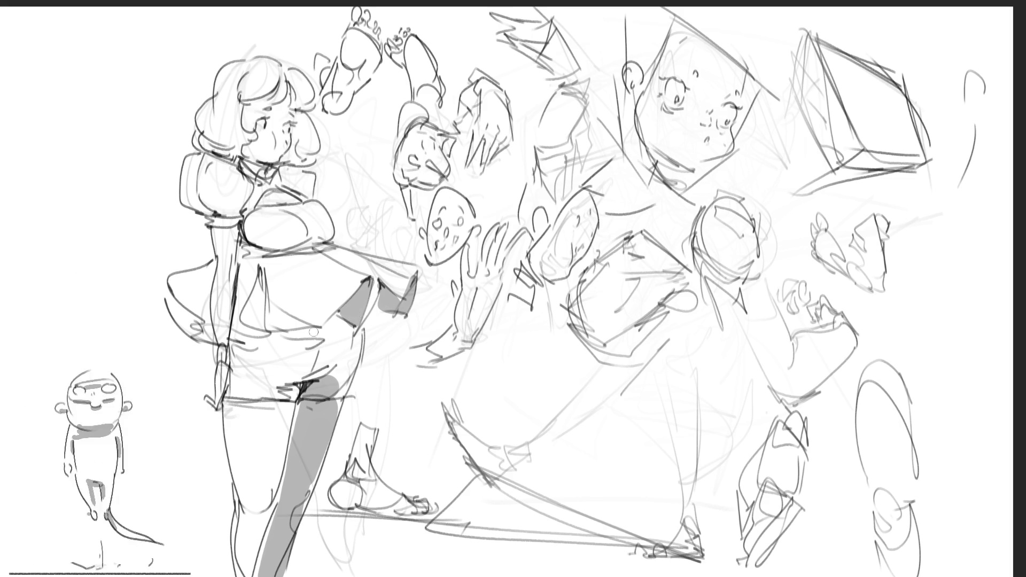
pyautogui.moveTo(261, 275)
pyautogui.mouseDown()
pyautogui.moveTo(248, 306)
pyautogui.moveTo(265, 328)
pyautogui.moveTo(273, 311)
pyautogui.moveTo(251, 323)
pyautogui.mouseUp()
pyautogui.moveTo(175, 296)
pyautogui.mouseDown()
pyautogui.moveTo(184, 322)
pyautogui.moveTo(197, 318)
pyautogui.mouseUp()
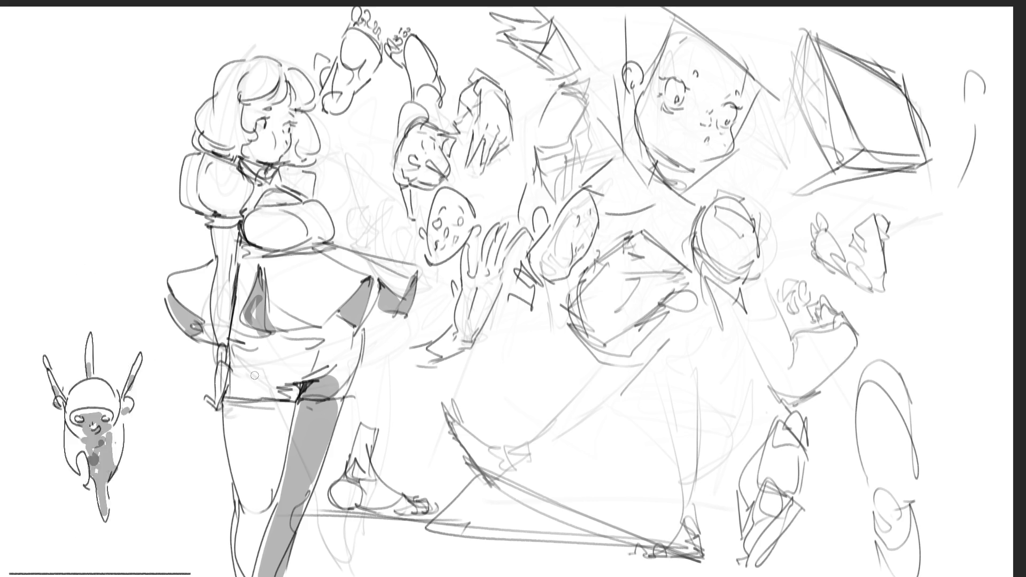
pyautogui.press(']')
pyautogui.press(']')
pyautogui.press(']')
pyautogui.moveTo(236, 363)
pyautogui.mouseDown()
pyautogui.moveTo(350, 334)
pyautogui.moveTo(281, 367)
pyautogui.mouseUp()
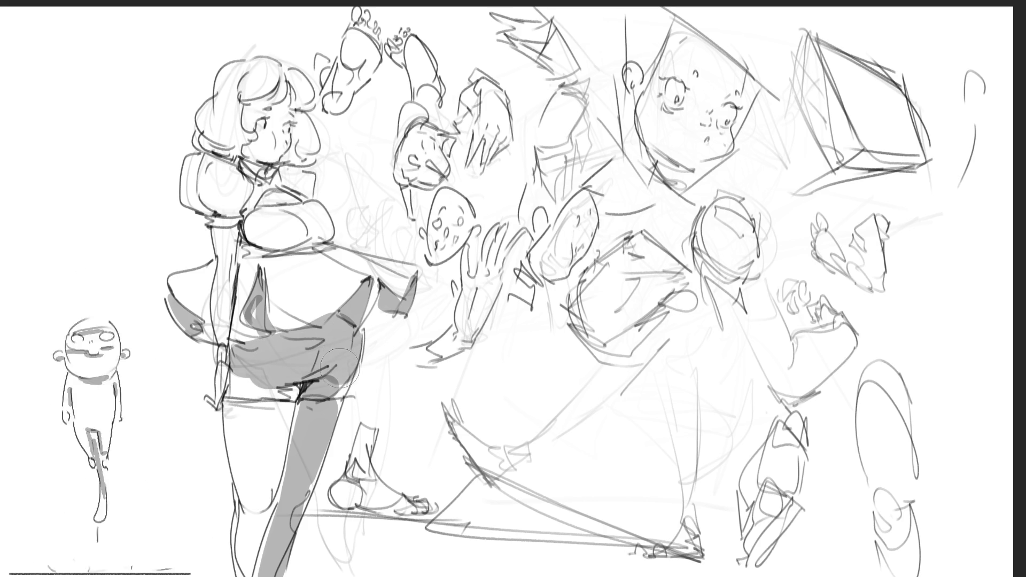
pyautogui.press('[')
pyautogui.press('[')
pyautogui.press('[')
pyautogui.moveTo(218, 402); pyautogui.dragTo(305, 407)
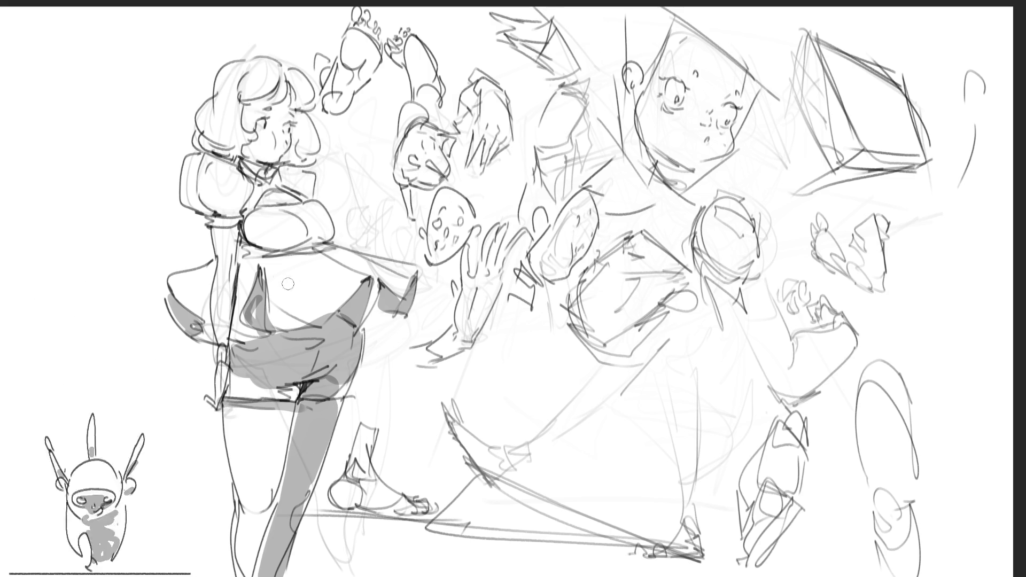
# Shade under the bust, torso edge, shoulder, face and thigh, and outline a box bow on her head.
pyautogui.moveTo(275, 267)
pyautogui.mouseDown()
pyautogui.moveTo(260, 247)
pyautogui.moveTo(330, 234)
pyautogui.moveTo(265, 265)
pyautogui.moveTo(313, 256)
pyautogui.moveTo(240, 247)
pyautogui.moveTo(235, 270)
pyautogui.mouseUp()
pyautogui.moveTo(224, 235)
pyautogui.mouseDown()
pyautogui.moveTo(185, 206)
pyautogui.moveTo(240, 211)
pyautogui.moveTo(213, 221)
pyautogui.moveTo(250, 207)
pyautogui.moveTo(233, 234)
pyautogui.mouseUp()
pyautogui.moveTo(287, 200)
pyautogui.mouseDown()
pyautogui.moveTo(325, 186)
pyautogui.moveTo(322, 197)
pyautogui.mouseUp()
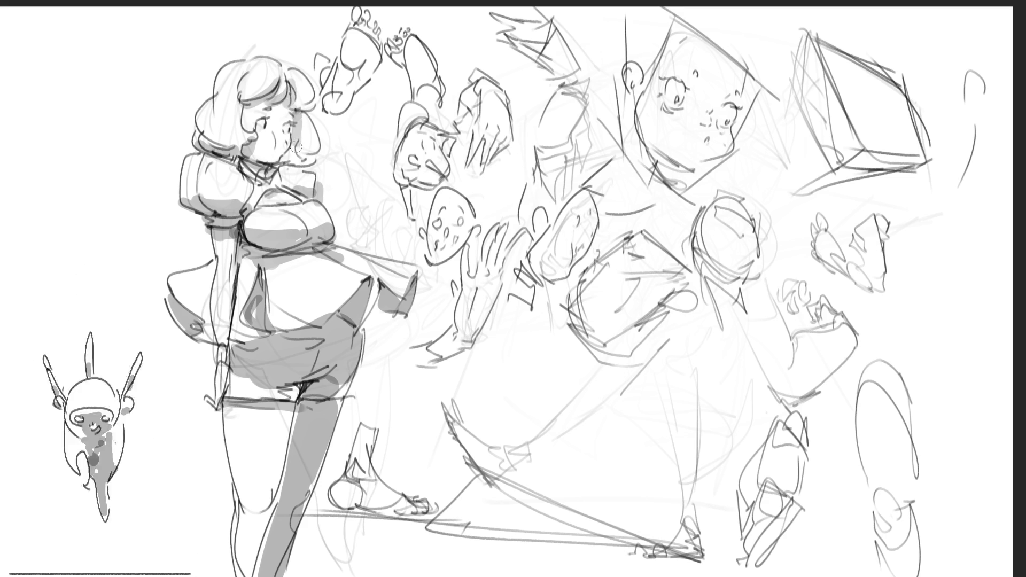
pyautogui.moveTo(257, 126); pyautogui.dragTo(289, 126)
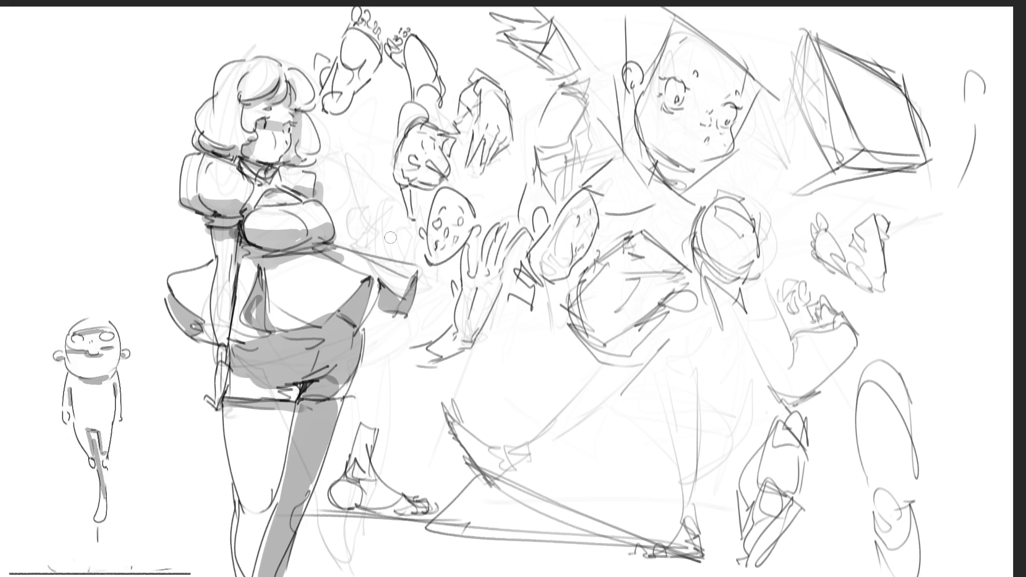
pyautogui.moveTo(255, 515); pyautogui.dragTo(270, 523)
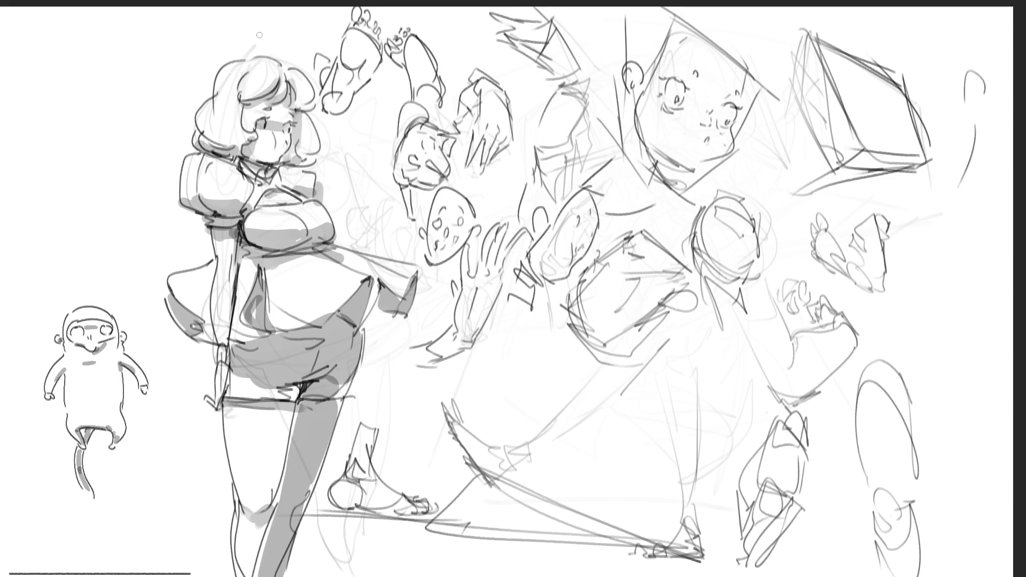
pyautogui.moveTo(249, 58)
pyautogui.mouseDown()
pyautogui.moveTo(229, 53)
pyautogui.moveTo(264, 38)
pyautogui.moveTo(259, 54)
pyautogui.moveTo(293, 43)
pyautogui.moveTo(278, 54)
pyautogui.moveTo(291, 60)
pyautogui.mouseUp()
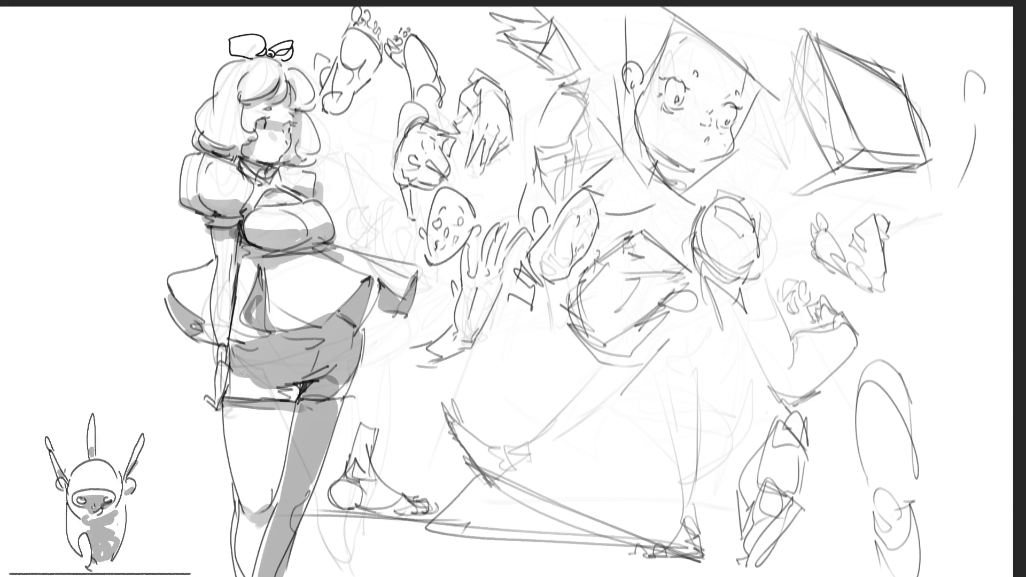
# Darken the top line of the thigh and the underside of the chest.
pyautogui.moveTo(220, 405); pyautogui.dragTo(296, 409)
pyautogui.moveTo(263, 230); pyautogui.dragTo(342, 220)
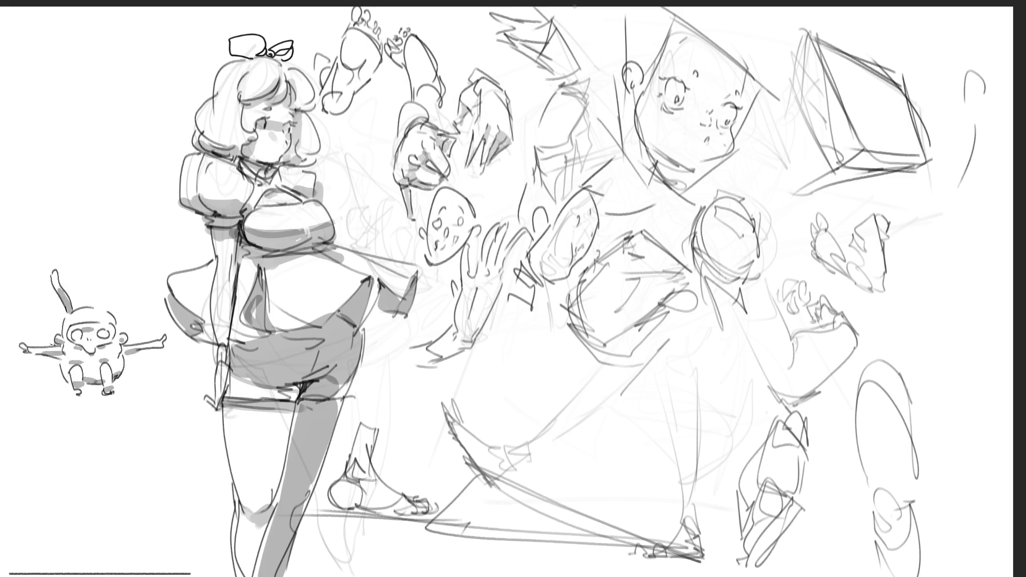
# Shade the raised arm and top foot study grey, rework the open hand, and fade the large face.
pyautogui.moveTo(515, 31)
pyautogui.mouseDown()
pyautogui.moveTo(499, 19)
pyautogui.moveTo(535, 32)
pyautogui.moveTo(540, 16)
pyautogui.moveTo(525, 34)
pyautogui.moveTo(534, 62)
pyautogui.moveTo(561, 76)
pyautogui.mouseUp()
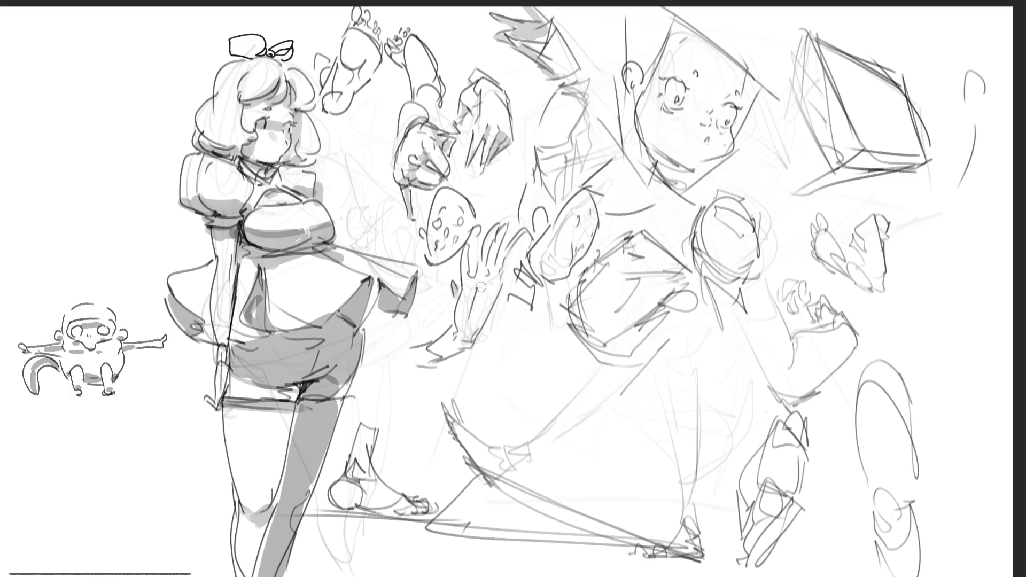
pyautogui.moveTo(497, 229)
pyautogui.mouseDown()
pyautogui.moveTo(486, 270)
pyautogui.moveTo(498, 267)
pyautogui.moveTo(471, 342)
pyautogui.moveTo(422, 361)
pyautogui.moveTo(457, 354)
pyautogui.mouseUp()
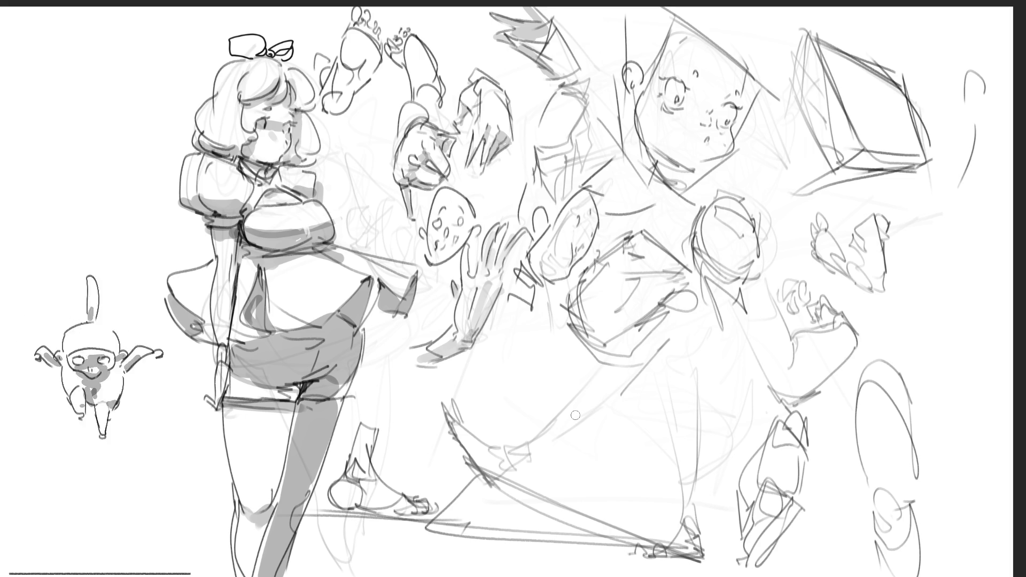
pyautogui.moveTo(334, 109)
pyautogui.mouseDown()
pyautogui.moveTo(374, 54)
pyautogui.moveTo(357, 39)
pyautogui.moveTo(367, 43)
pyautogui.moveTo(364, 16)
pyautogui.moveTo(374, 21)
pyautogui.mouseUp()
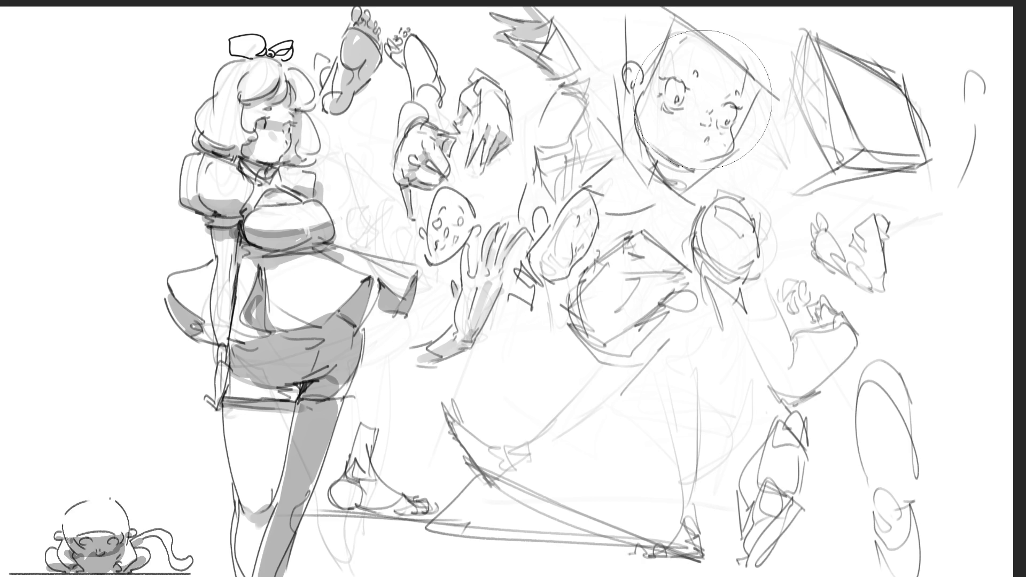
pyautogui.moveTo(679, 80)
pyautogui.mouseDown()
pyautogui.moveTo(692, 97)
pyautogui.moveTo(715, 202)
pyautogui.mouseUp()
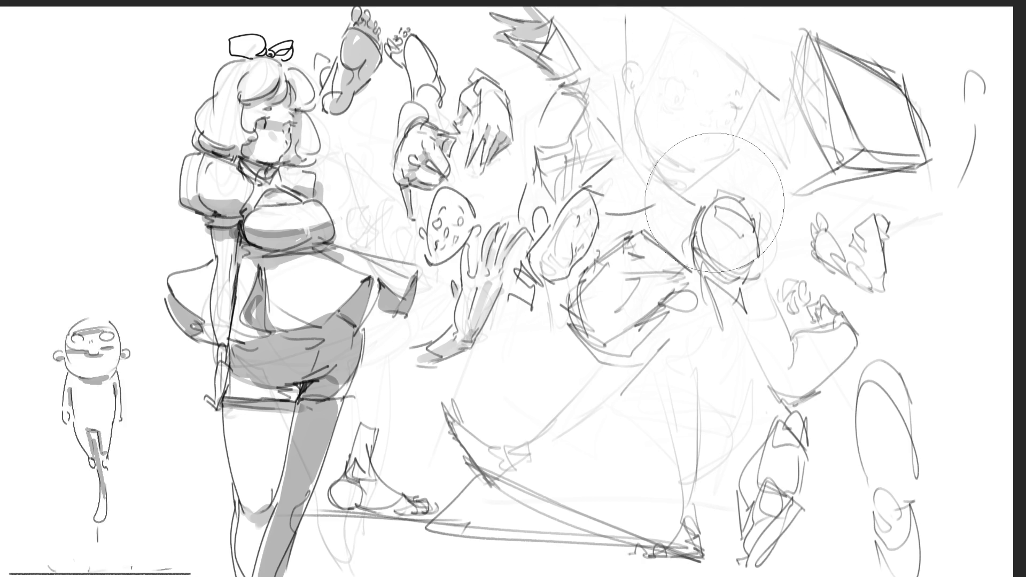
# With a smaller brush, draw the face's eyes with a dot, right-eye lashes and a left eyebrow.
pyautogui.press('[')
pyautogui.press('[')
pyautogui.press('[')
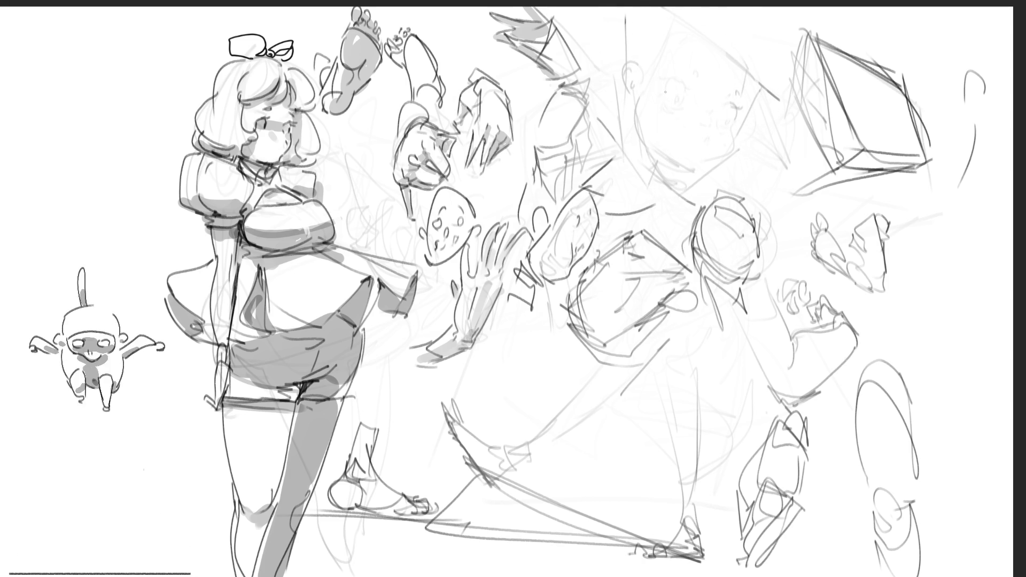
pyautogui.moveTo(663, 91); pyautogui.dragTo(688, 106)
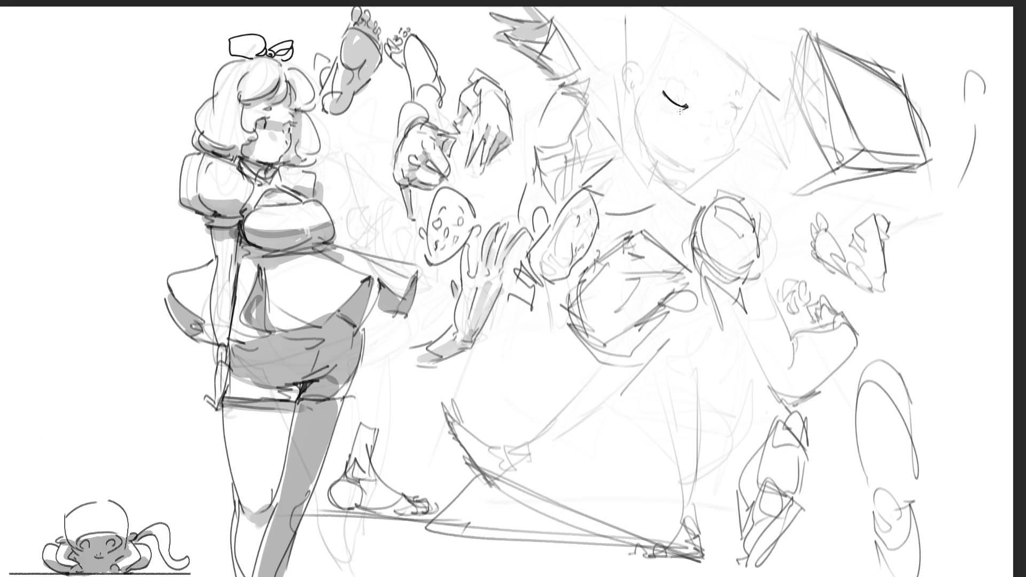
pyautogui.moveTo(663, 94); pyautogui.dragTo(685, 108)
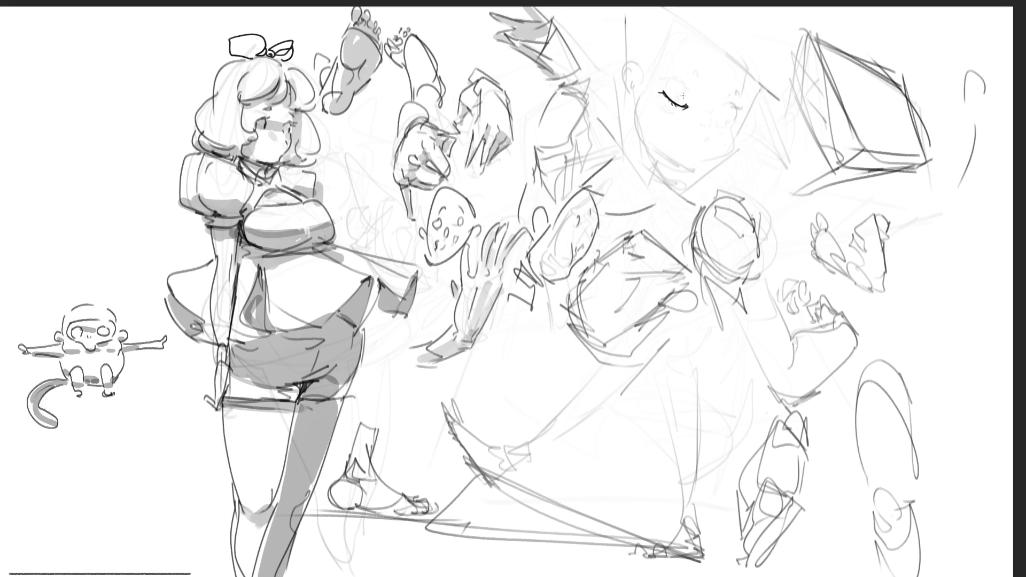
pyautogui.moveTo(682, 96); pyautogui.dragTo(696, 84)
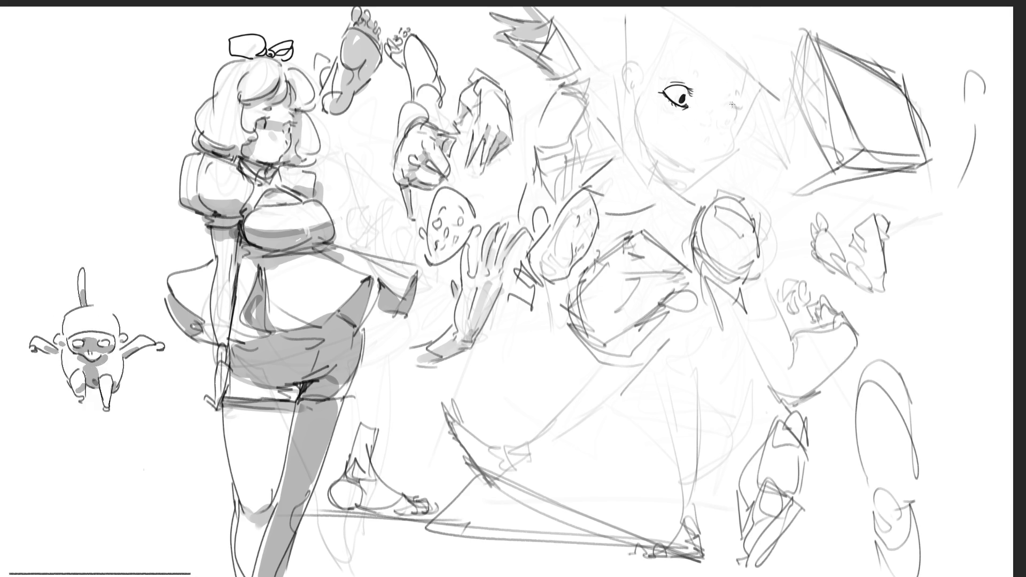
pyautogui.moveTo(716, 113); pyautogui.dragTo(730, 122)
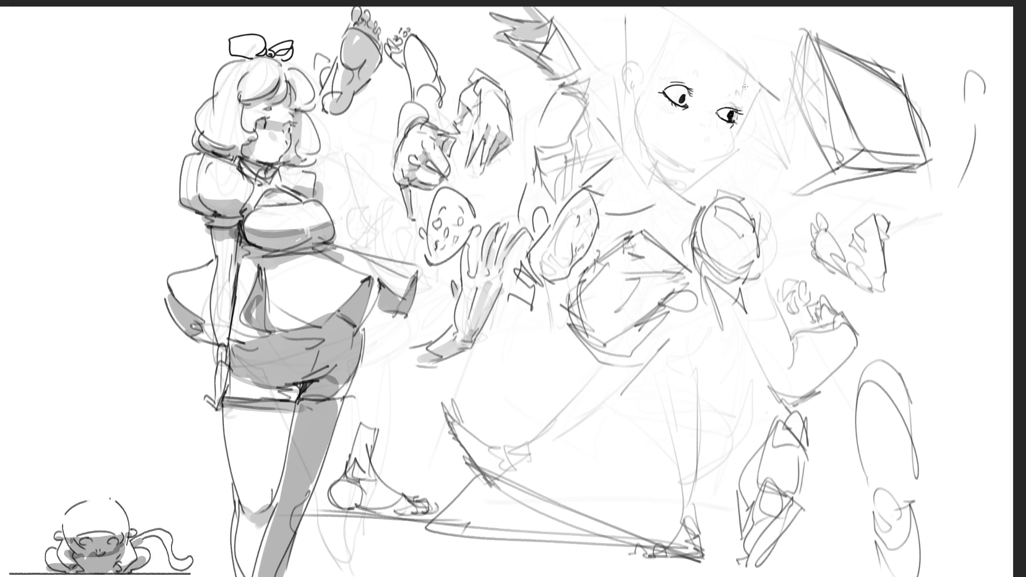
pyautogui.moveTo(726, 106)
pyautogui.mouseDown()
pyautogui.moveTo(740, 105)
pyautogui.moveTo(737, 89)
pyautogui.mouseUp()
pyautogui.moveTo(685, 69); pyautogui.dragTo(699, 72)
# Try out and undo nose and mouth strokes, then brush grey shading across the eyes.
pyautogui.moveTo(701, 132); pyautogui.dragTo(699, 138)
pyautogui.hotkey('ctrl', 'z')
pyautogui.moveTo(714, 110); pyautogui.dragTo(712, 120)
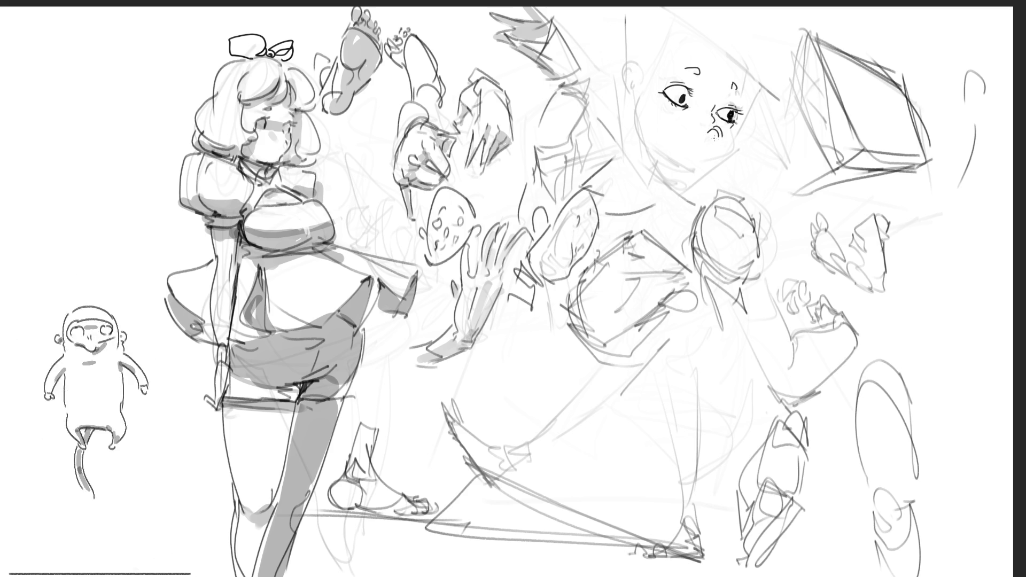
pyautogui.moveTo(719, 127)
pyautogui.mouseDown()
pyautogui.moveTo(713, 137)
pyautogui.moveTo(725, 128)
pyautogui.moveTo(706, 129)
pyautogui.mouseUp()
pyautogui.hotkey('ctrl', 'z')
pyautogui.hotkey('ctrl', 'z')
pyautogui.hotkey('ctrl', 'z')
pyautogui.moveTo(709, 128)
pyautogui.mouseDown()
pyautogui.moveTo(724, 137)
pyautogui.moveTo(694, 130)
pyautogui.moveTo(714, 126)
pyautogui.moveTo(716, 147)
pyautogui.moveTo(722, 120)
pyautogui.mouseUp()
pyautogui.hotkey('ctrl', 'z')
pyautogui.hotkey('ctrl', 'z')
pyautogui.hotkey('ctrl', 'z')
pyautogui.hotkey('ctrl', 'z')
pyautogui.hotkey('ctrl', 'z')
pyautogui.hotkey('ctrl', 'z')
pyautogui.hotkey('ctrl', 'z')
pyautogui.hotkey('ctrl', 'z')
pyautogui.hotkey('ctrl', 'z')
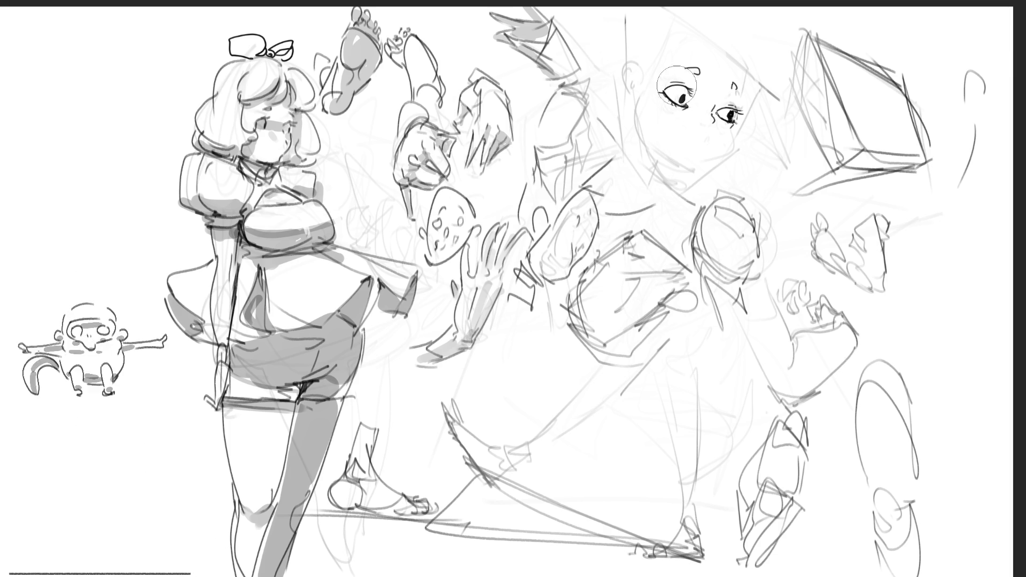
pyautogui.moveTo(636, 72); pyautogui.dragTo(740, 127)
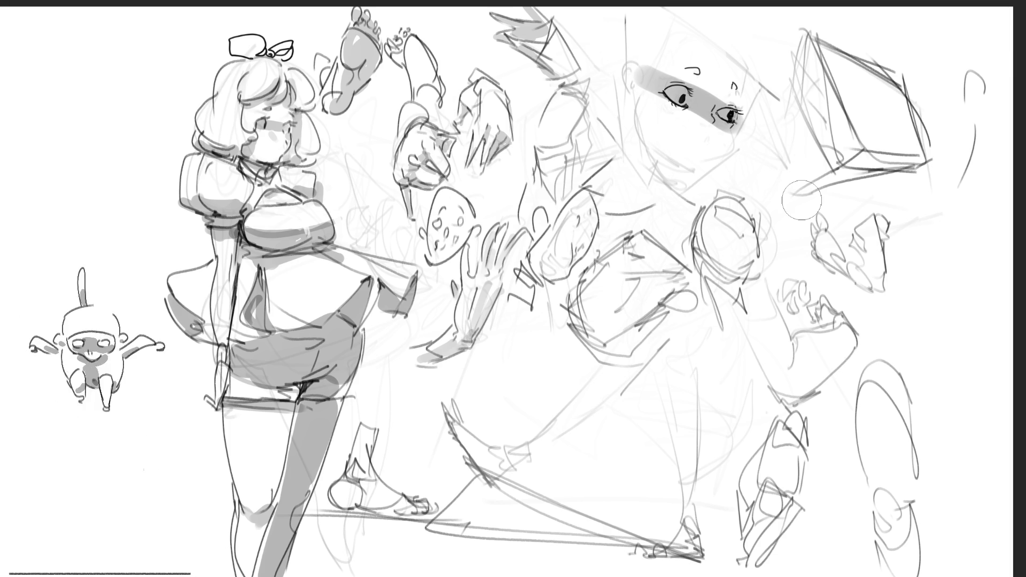
# Replace the trial grey strokes with soft grey blush across both cheeks under the eyes.
pyautogui.hotkey('ctrl', 'z')
pyautogui.moveTo(665, 88); pyautogui.dragTo(746, 104)
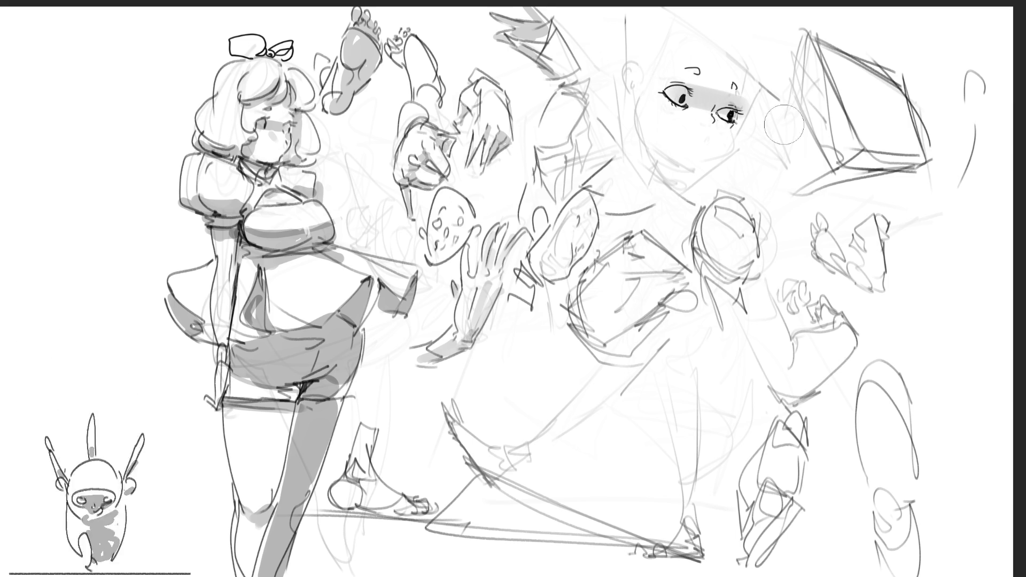
pyautogui.hotkey('ctrl', 'z')
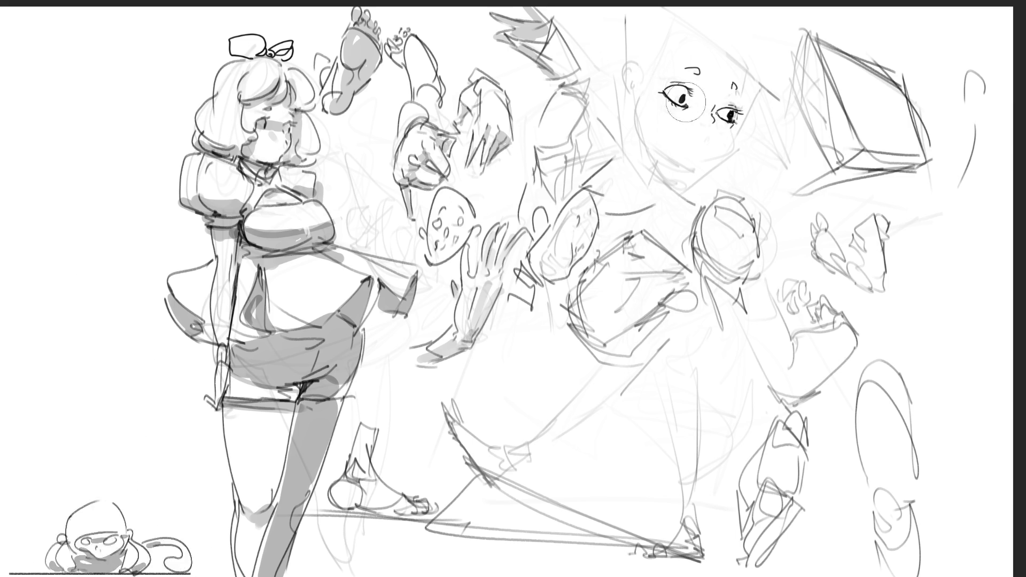
pyautogui.moveTo(684, 89); pyautogui.dragTo(729, 110)
pyautogui.hotkey('ctrl', 'z')
pyautogui.hotkey('ctrl', 'z')
pyautogui.moveTo(654, 107)
pyautogui.mouseDown()
pyautogui.moveTo(689, 90)
pyautogui.moveTo(662, 72)
pyautogui.moveTo(716, 129)
pyautogui.moveTo(756, 107)
pyautogui.mouseUp()
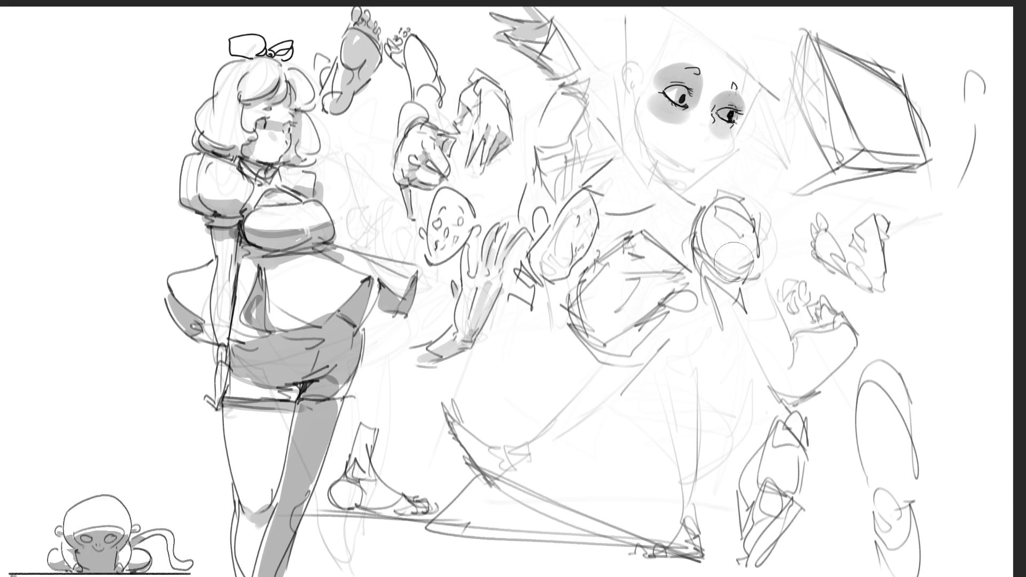
# Dot the nose, draw a tiny mouth, and lighten the lemon-shaped sketch's dark strokes.
pyautogui.click(706, 123)
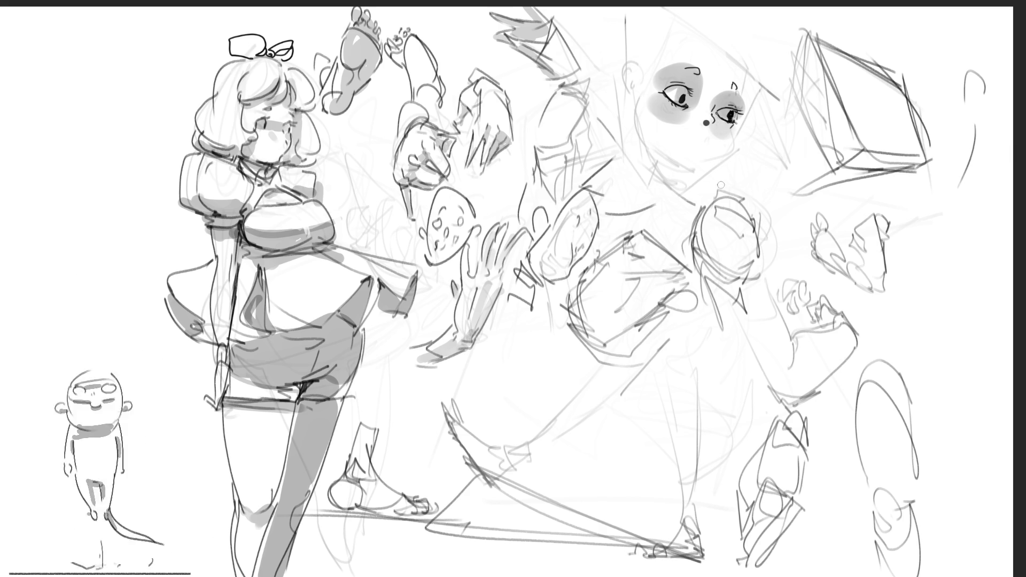
pyautogui.moveTo(695, 158); pyautogui.dragTo(694, 162)
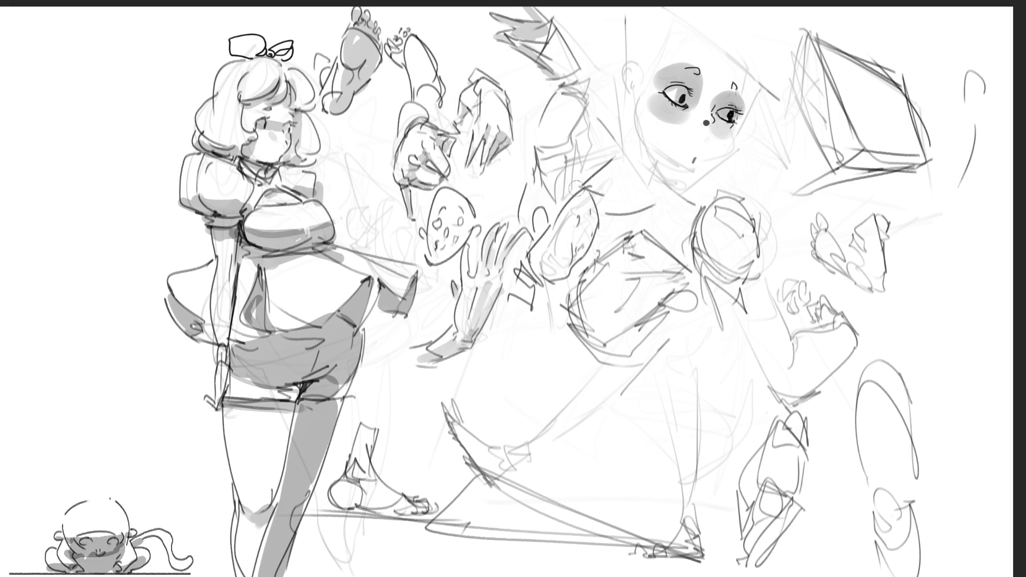
pyautogui.moveTo(582, 197)
pyautogui.mouseDown()
pyautogui.moveTo(558, 261)
pyautogui.moveTo(550, 260)
pyautogui.moveTo(558, 268)
pyautogui.moveTo(587, 234)
pyautogui.mouseUp()
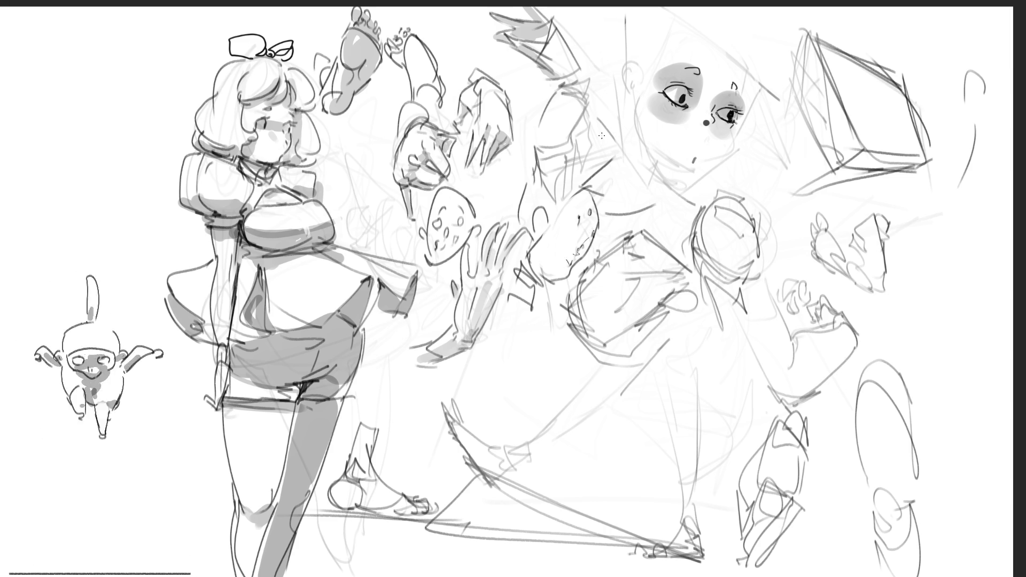
# Ink the round head's chin, removing the stray ear, then the right head's eyes and face outline.
pyautogui.moveTo(535, 270)
pyautogui.mouseDown()
pyautogui.moveTo(568, 282)
pyautogui.moveTo(598, 230)
pyautogui.moveTo(550, 216)
pyautogui.mouseUp()
pyautogui.hotkey('ctrl', 'z')
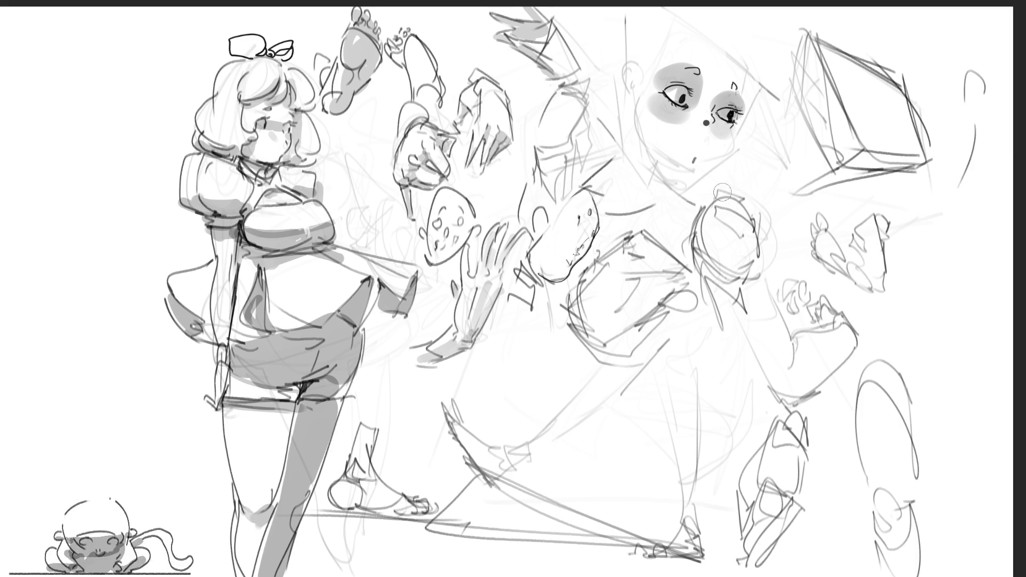
pyautogui.moveTo(715, 216)
pyautogui.mouseDown()
pyautogui.moveTo(750, 235)
pyautogui.moveTo(721, 216)
pyautogui.moveTo(751, 218)
pyautogui.moveTo(733, 202)
pyautogui.moveTo(744, 219)
pyautogui.moveTo(727, 217)
pyautogui.mouseUp()
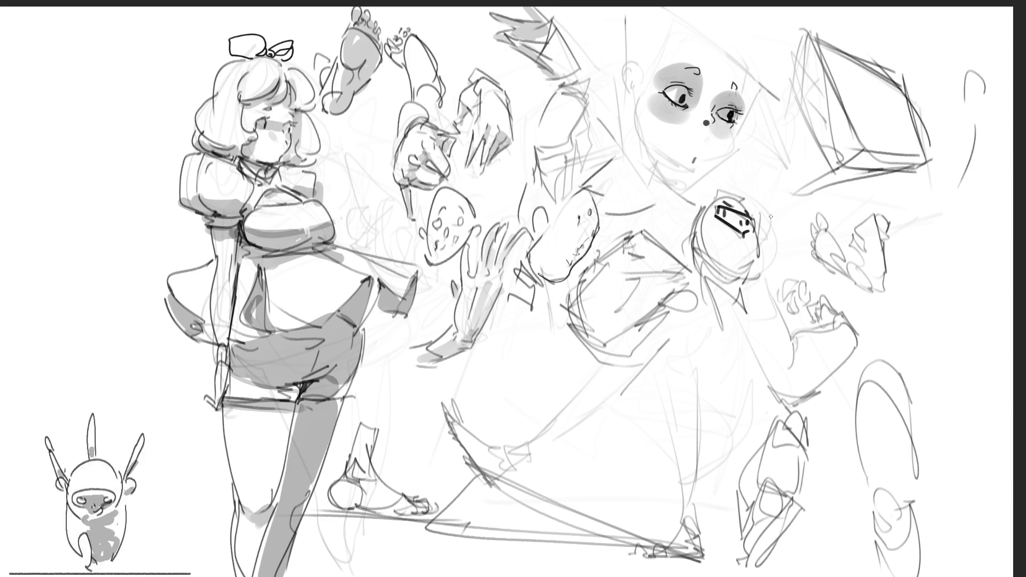
pyautogui.moveTo(753, 228); pyautogui.dragTo(747, 250)
pyautogui.moveTo(705, 221)
pyautogui.mouseDown()
pyautogui.moveTo(701, 247)
pyautogui.moveTo(739, 273)
pyautogui.moveTo(737, 295)
pyautogui.mouseUp()
pyautogui.moveTo(705, 258); pyautogui.dragTo(706, 294)
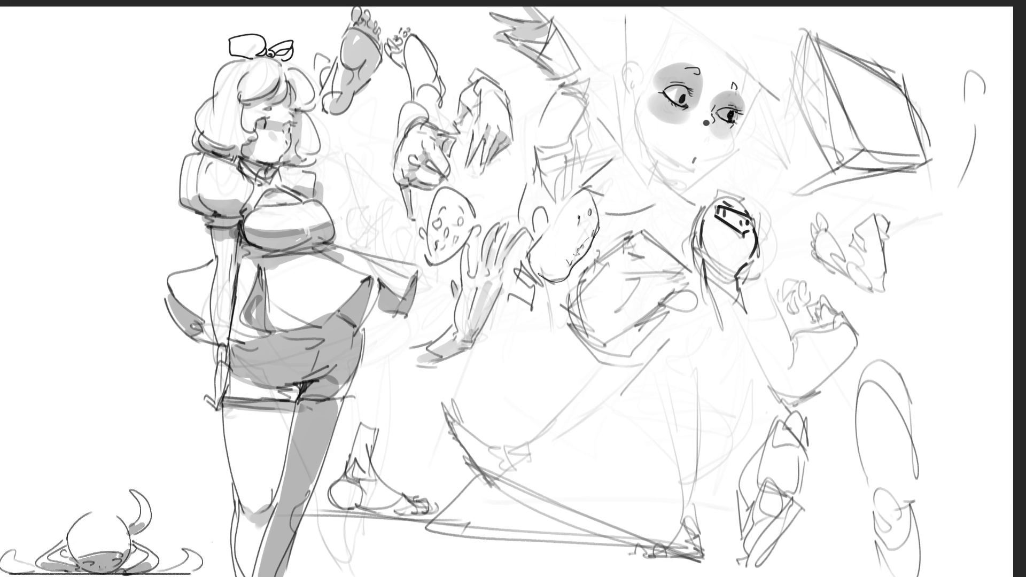
# Add an ear, spiky hair strands, and a curled sleeve and hand to the right head.
pyautogui.moveTo(705, 206)
pyautogui.mouseDown()
pyautogui.moveTo(742, 172)
pyautogui.moveTo(754, 212)
pyautogui.moveTo(772, 202)
pyautogui.moveTo(761, 232)
pyautogui.mouseUp()
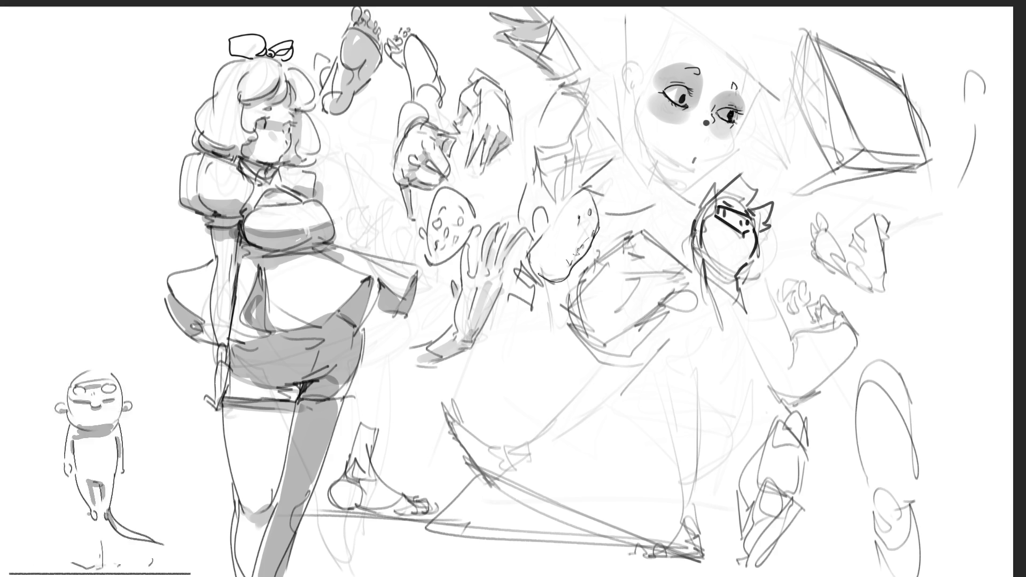
pyautogui.moveTo(692, 264); pyautogui.dragTo(719, 278)
pyautogui.moveTo(772, 238)
pyautogui.mouseDown()
pyautogui.moveTo(751, 274)
pyautogui.moveTo(755, 295)
pyautogui.mouseUp()
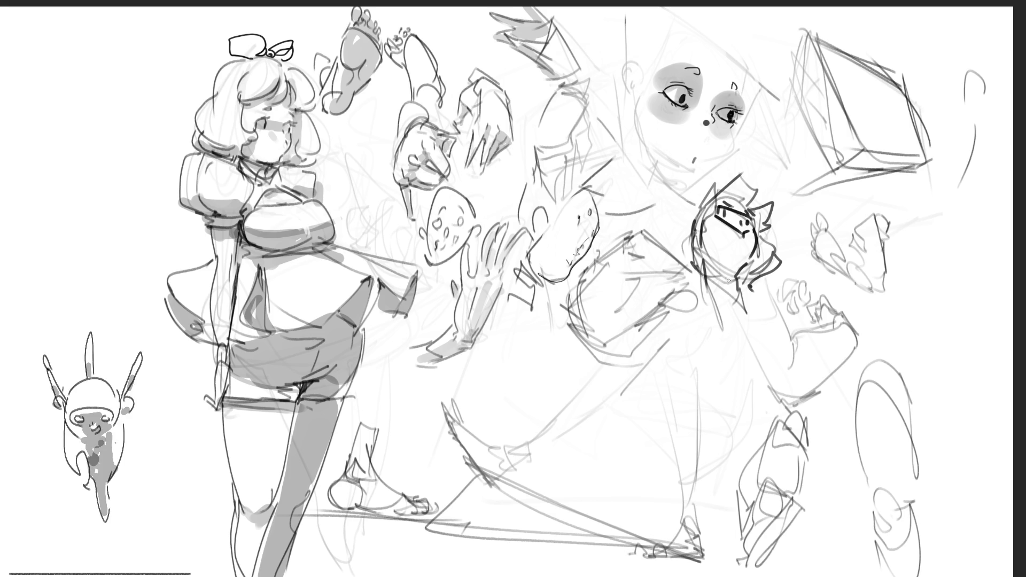
pyautogui.moveTo(678, 283)
pyautogui.mouseDown()
pyautogui.moveTo(655, 311)
pyautogui.moveTo(693, 319)
pyautogui.moveTo(696, 290)
pyautogui.mouseUp()
pyautogui.moveTo(696, 289)
pyautogui.mouseDown()
pyautogui.moveTo(700, 315)
pyautogui.moveTo(686, 294)
pyautogui.mouseUp()
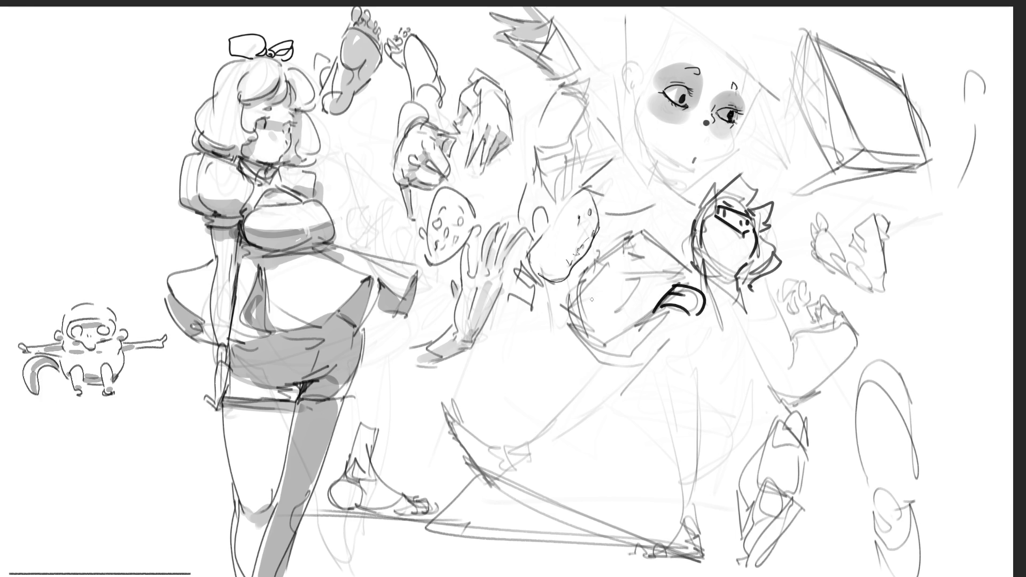
# Ink the upside-down face: blob and curl, dark tongue edges, eye marks and the head's curve.
pyautogui.moveTo(576, 324); pyautogui.dragTo(632, 283)
pyautogui.moveTo(581, 331); pyautogui.dragTo(595, 319)
pyautogui.moveTo(654, 309); pyautogui.dragTo(634, 331)
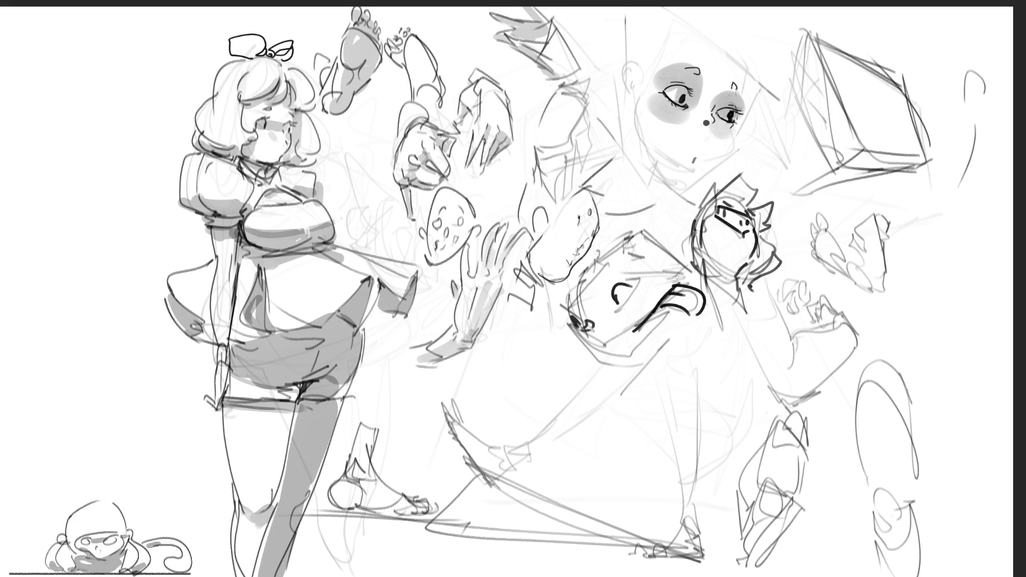
pyautogui.moveTo(664, 297)
pyautogui.mouseDown()
pyautogui.moveTo(632, 327)
pyautogui.moveTo(624, 366)
pyautogui.moveTo(686, 326)
pyautogui.mouseUp()
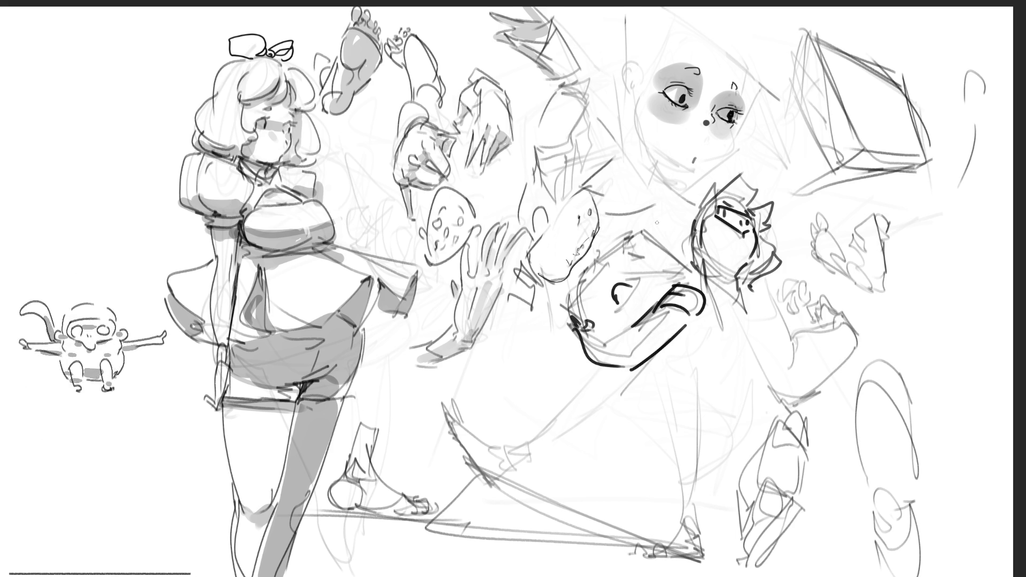
pyautogui.moveTo(561, 299); pyautogui.dragTo(565, 308)
pyautogui.moveTo(593, 277)
pyautogui.mouseDown()
pyautogui.moveTo(592, 286)
pyautogui.moveTo(602, 282)
pyautogui.moveTo(559, 300)
pyautogui.mouseUp()
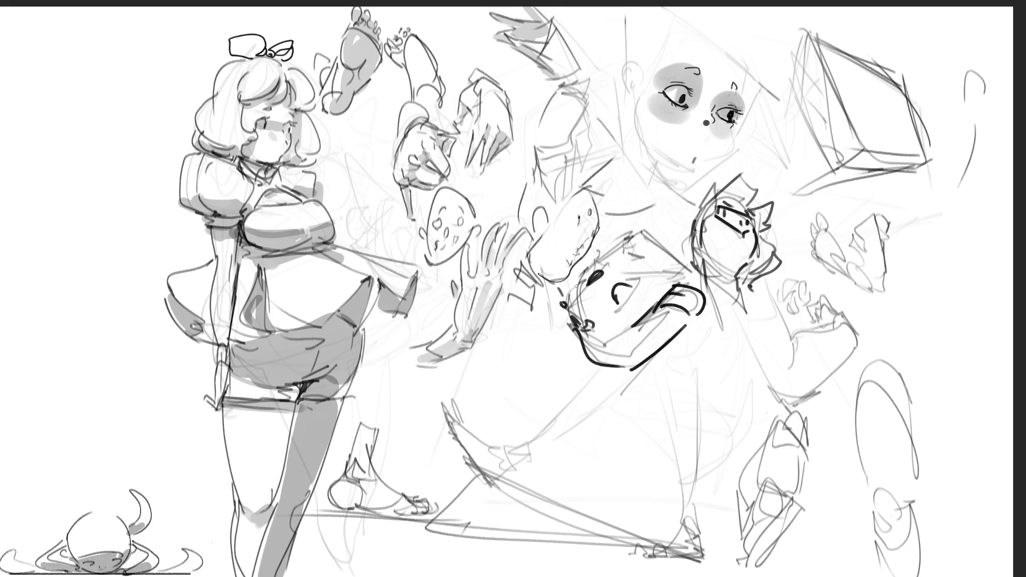
pyautogui.moveTo(619, 281)
pyautogui.mouseDown()
pyautogui.moveTo(620, 297)
pyautogui.moveTo(628, 279)
pyautogui.mouseUp()
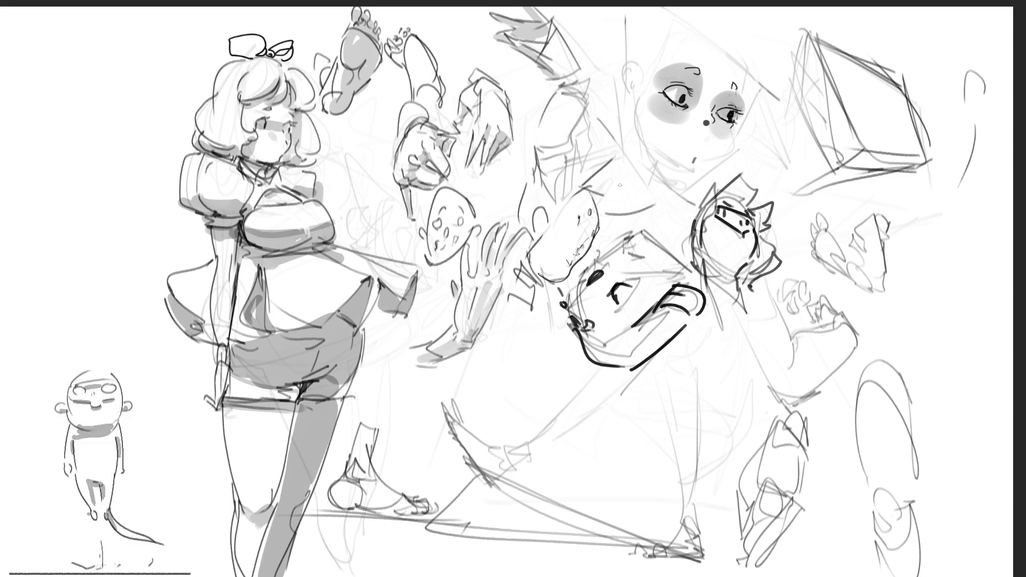
pyautogui.moveTo(610, 233); pyautogui.dragTo(681, 259)
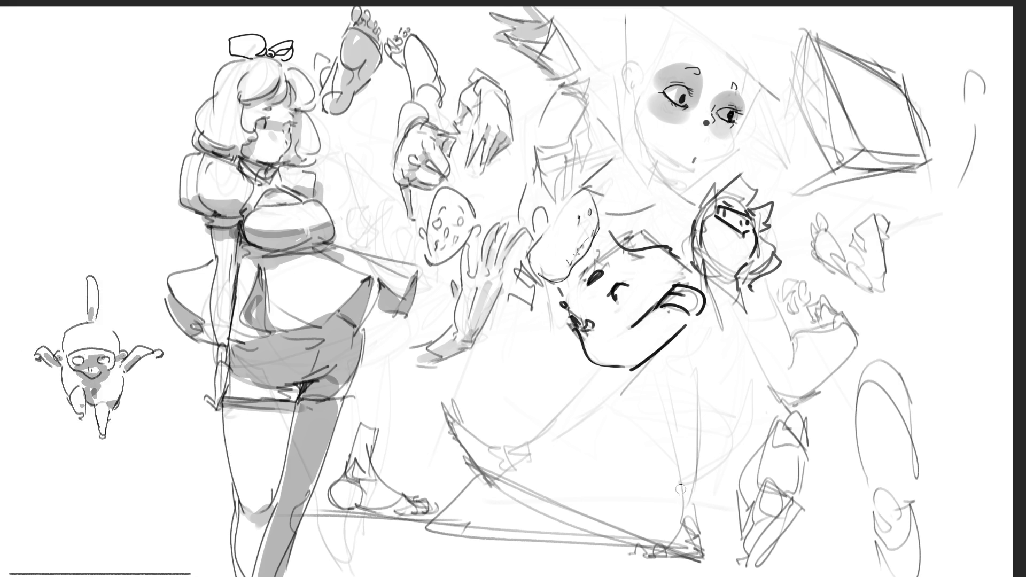
# Ink the ankle and boot at the bottom, redoing the ankle lines, with the foot and its sole.
pyautogui.moveTo(675, 481)
pyautogui.mouseDown()
pyautogui.moveTo(698, 471)
pyautogui.moveTo(679, 506)
pyautogui.moveTo(700, 504)
pyautogui.moveTo(673, 526)
pyautogui.moveTo(701, 534)
pyautogui.mouseUp()
pyautogui.moveTo(701, 499)
pyautogui.mouseDown()
pyautogui.moveTo(708, 534)
pyautogui.moveTo(693, 524)
pyautogui.moveTo(672, 535)
pyautogui.moveTo(704, 538)
pyautogui.mouseUp()
pyautogui.hotkey('ctrl', 'z')
pyautogui.hotkey('ctrl', 'z')
pyautogui.hotkey('ctrl', 'z')
pyautogui.moveTo(681, 485)
pyautogui.mouseDown()
pyautogui.moveTo(674, 528)
pyautogui.moveTo(686, 514)
pyautogui.moveTo(692, 529)
pyautogui.mouseUp()
pyautogui.moveTo(690, 478); pyautogui.dragTo(700, 523)
pyautogui.moveTo(698, 521)
pyautogui.mouseDown()
pyautogui.moveTo(699, 539)
pyautogui.moveTo(689, 526)
pyautogui.moveTo(700, 537)
pyautogui.mouseUp()
pyautogui.moveTo(675, 529); pyautogui.dragTo(694, 535)
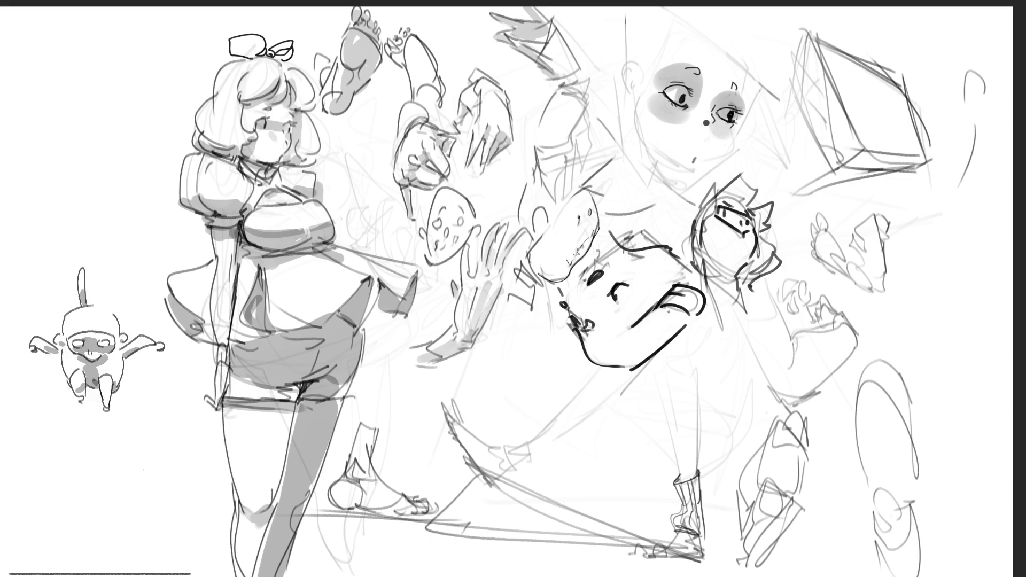
pyautogui.moveTo(700, 531)
pyautogui.mouseDown()
pyautogui.moveTo(708, 562)
pyautogui.moveTo(655, 547)
pyautogui.moveTo(632, 558)
pyautogui.moveTo(672, 550)
pyautogui.moveTo(660, 556)
pyautogui.moveTo(684, 559)
pyautogui.moveTo(665, 558)
pyautogui.mouseUp()
pyautogui.moveTo(648, 562)
pyautogui.mouseDown()
pyautogui.moveTo(701, 556)
pyautogui.moveTo(704, 536)
pyautogui.mouseUp()
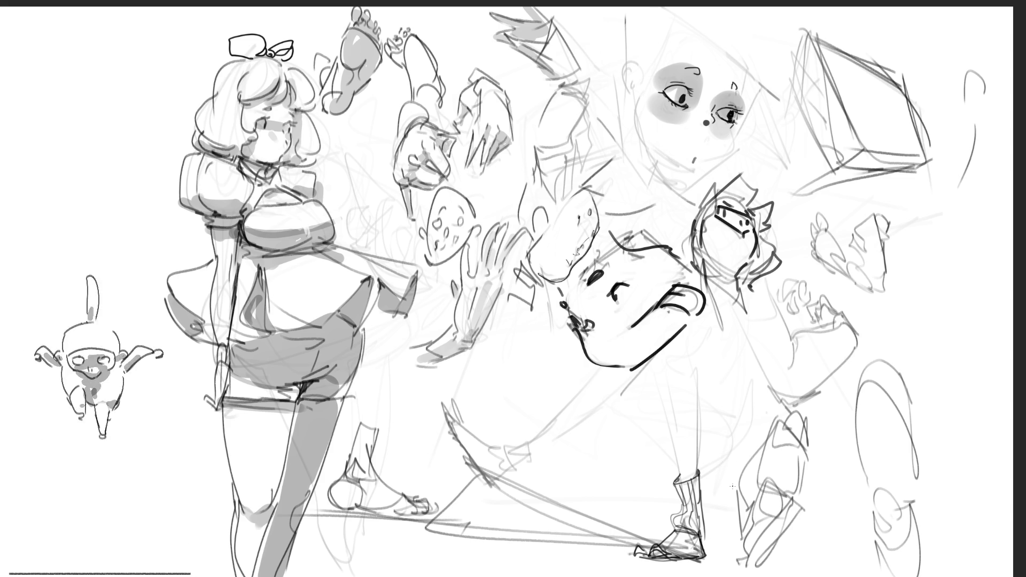
# Draw the raised left foot with cuff, heel and toes, plus two leg lines up to the face.
pyautogui.moveTo(502, 444)
pyautogui.mouseDown()
pyautogui.moveTo(508, 456)
pyautogui.moveTo(521, 444)
pyautogui.moveTo(514, 473)
pyautogui.moveTo(546, 452)
pyautogui.moveTo(505, 450)
pyautogui.moveTo(507, 466)
pyautogui.moveTo(521, 458)
pyautogui.moveTo(514, 469)
pyautogui.mouseUp()
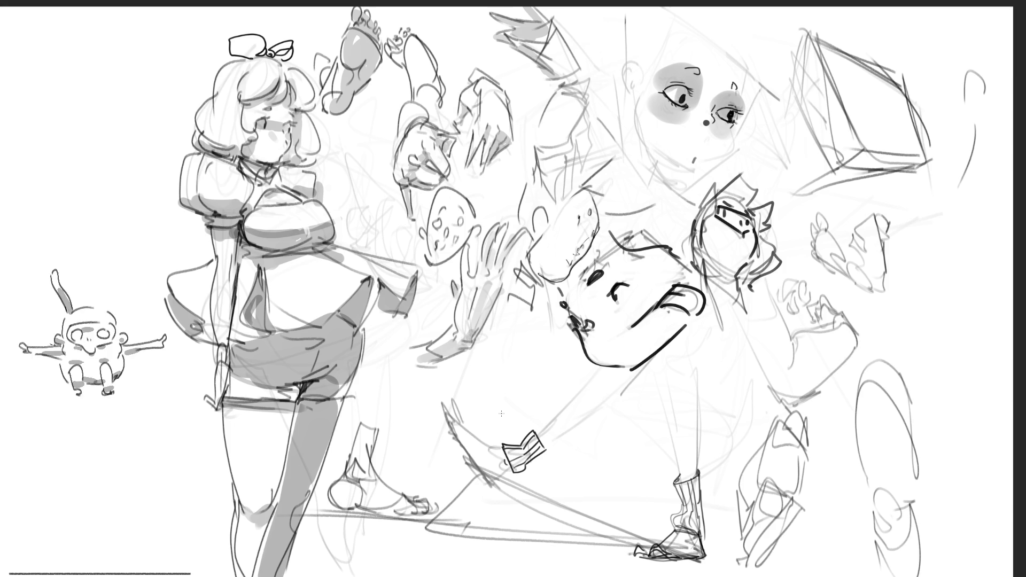
pyautogui.moveTo(487, 482); pyautogui.dragTo(510, 469)
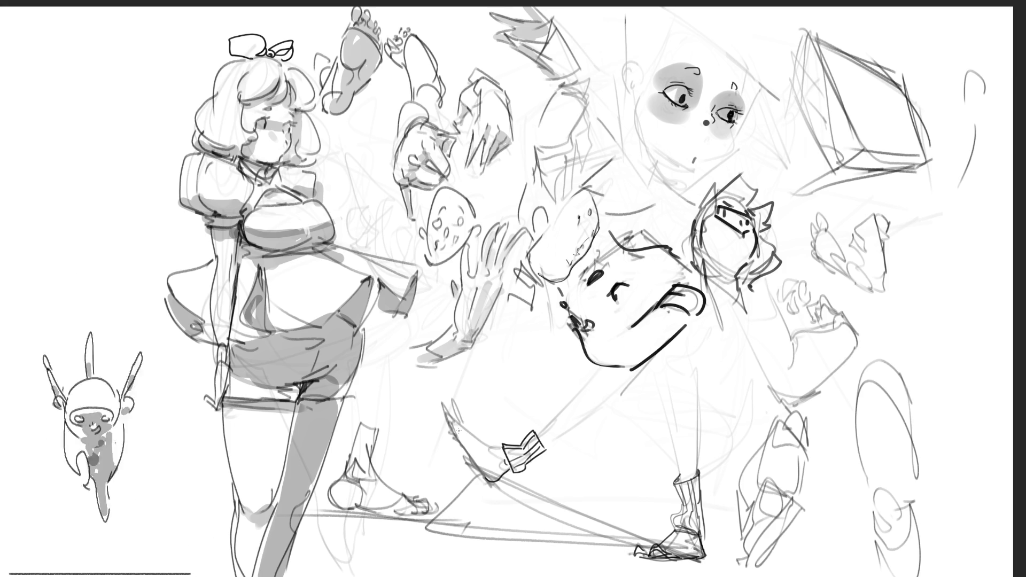
pyautogui.moveTo(452, 432); pyautogui.dragTo(486, 481)
pyautogui.moveTo(464, 425)
pyautogui.mouseDown()
pyautogui.moveTo(497, 450)
pyautogui.moveTo(504, 441)
pyautogui.mouseUp()
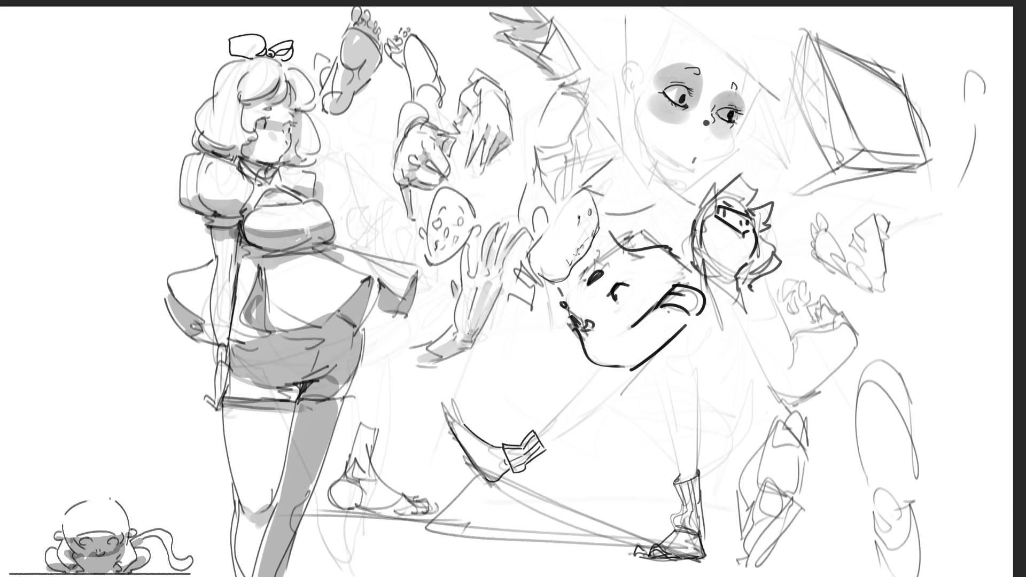
pyautogui.moveTo(442, 426)
pyautogui.mouseDown()
pyautogui.moveTo(460, 405)
pyautogui.moveTo(464, 413)
pyautogui.mouseUp()
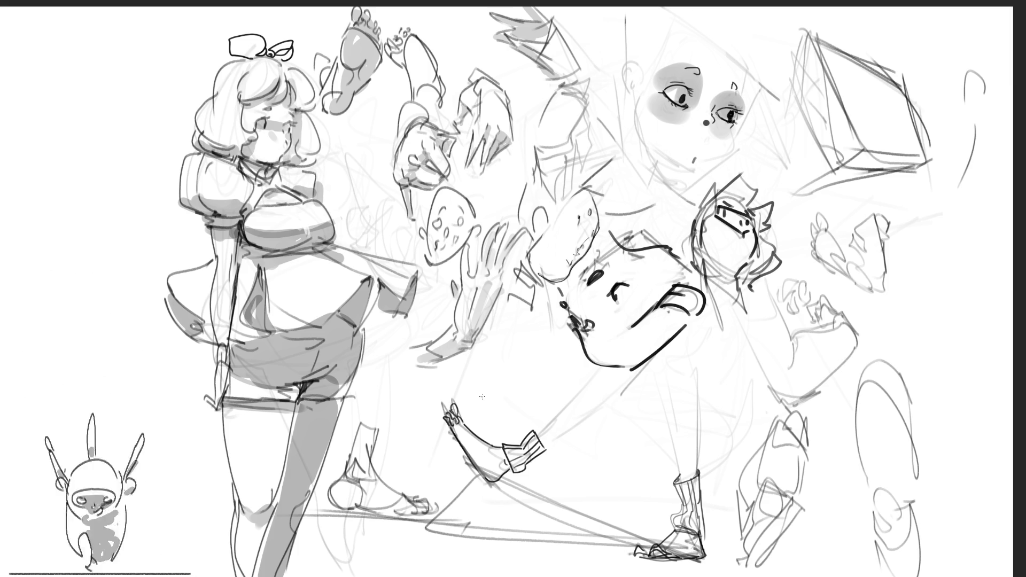
pyautogui.moveTo(537, 432); pyautogui.dragTo(595, 371)
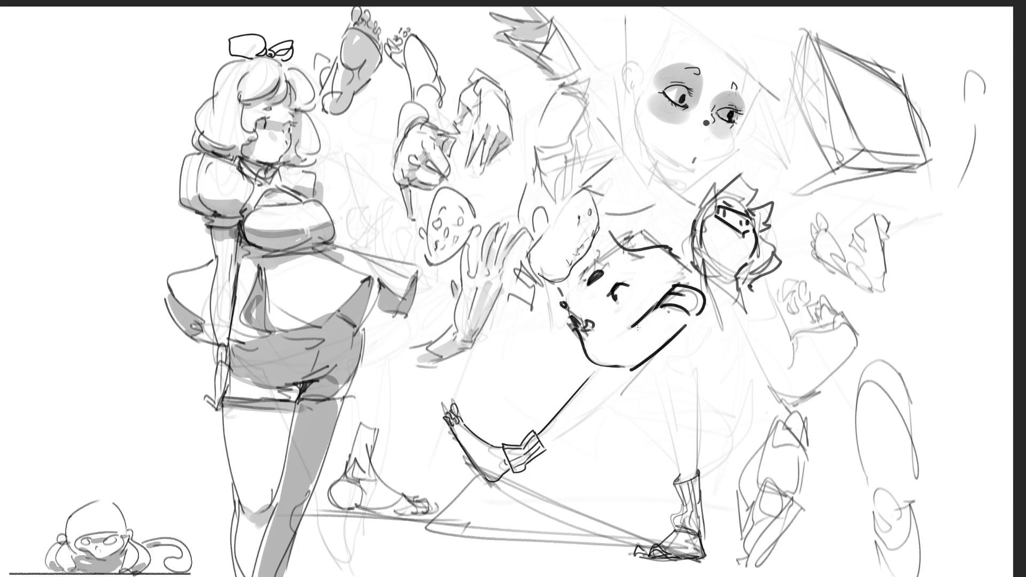
pyautogui.moveTo(542, 450); pyautogui.dragTo(612, 400)
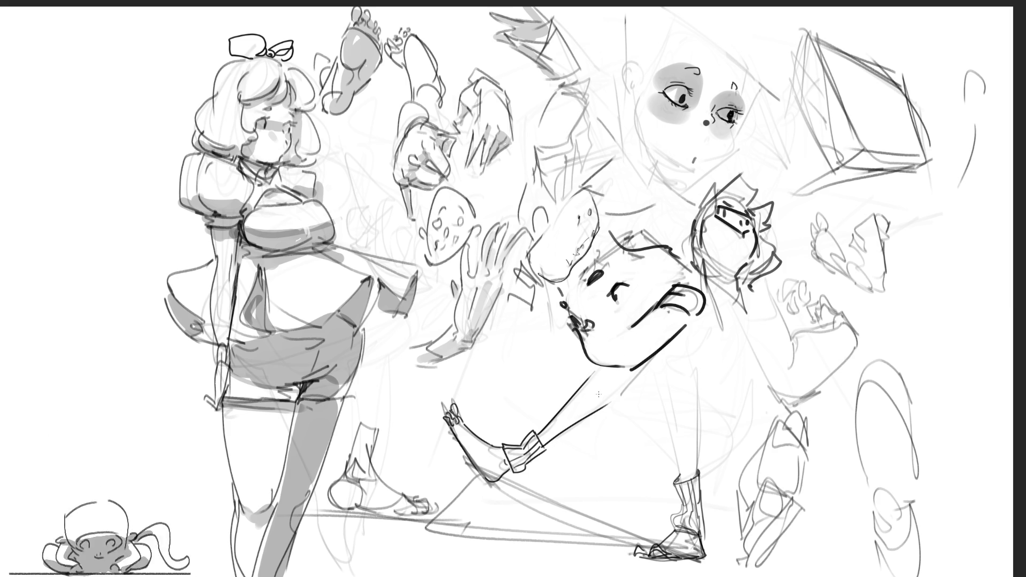
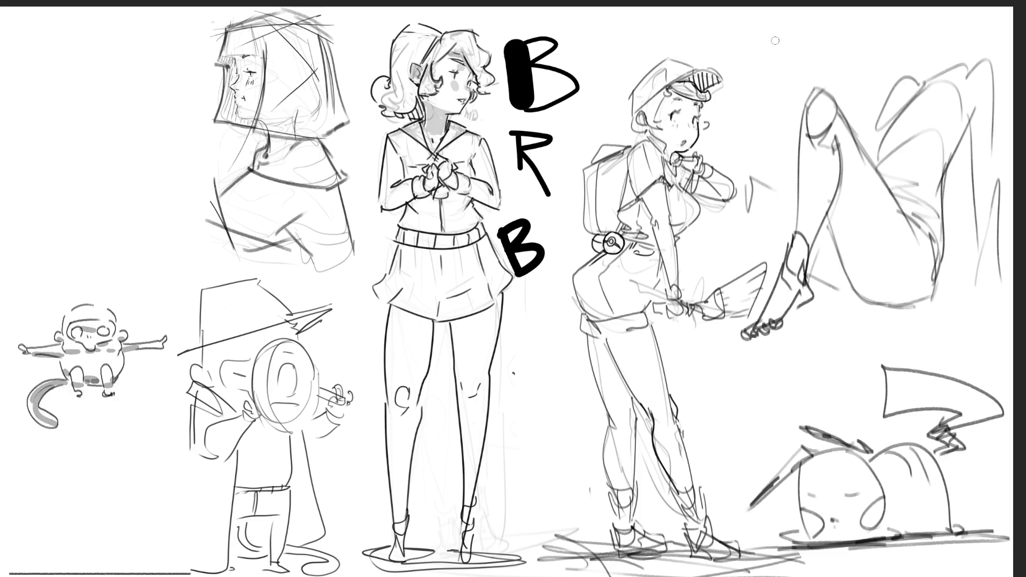
# Slash through the BRB letters, then undo so the lettering between the middle figures disappears.
pyautogui.moveTo(610, 47); pyautogui.dragTo(514, 397)
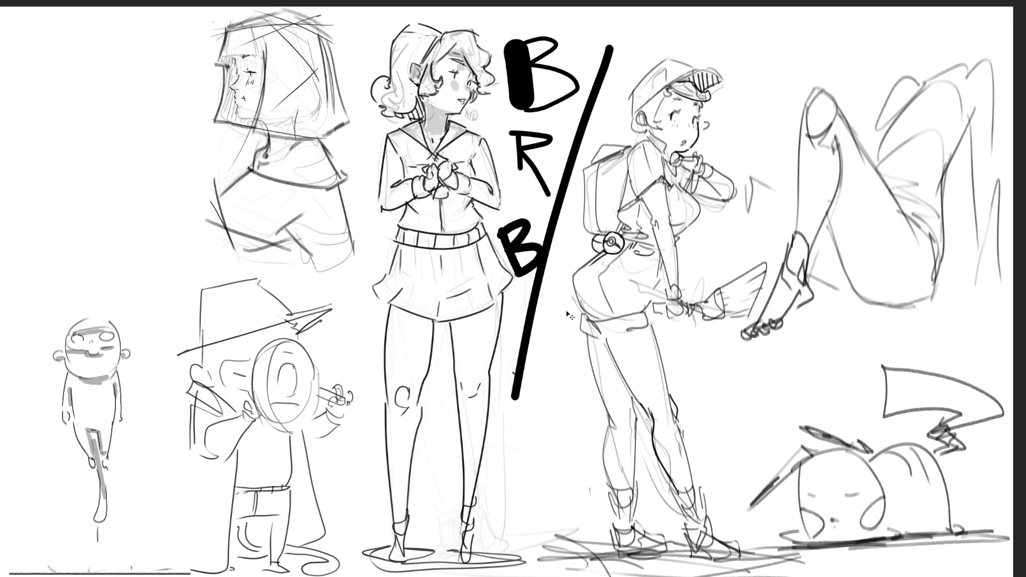
pyautogui.hotkey('ctrl', 'z')
pyautogui.hotkey('ctrl', 'z')
pyautogui.hotkey('ctrl', 'z')
pyautogui.hotkey('ctrl', 'z')
pyautogui.hotkey('ctrl', 'z')
pyautogui.hotkey('ctrl', 'z')
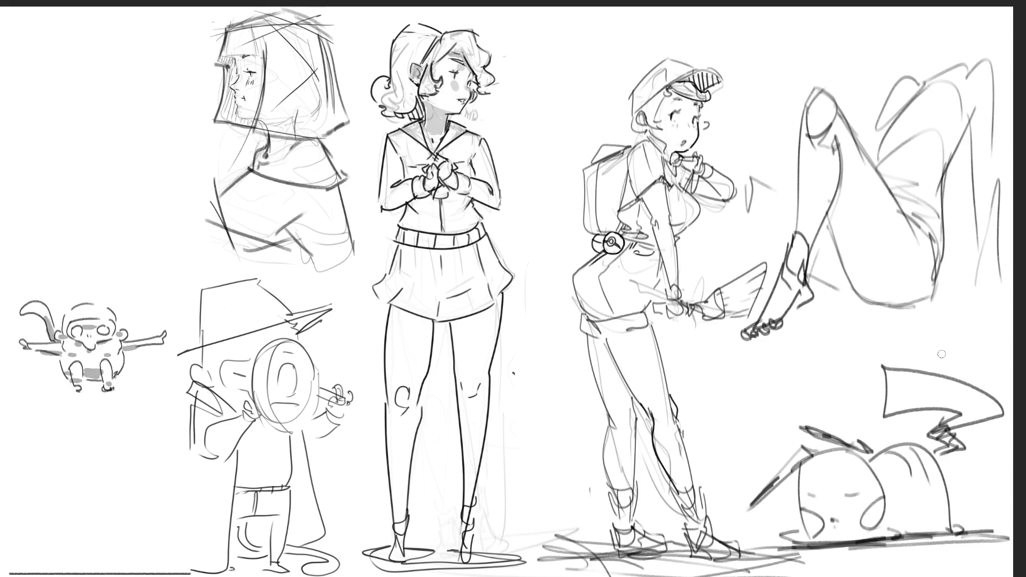
# Shade the schoolgirl's thighs below the skirt, right knee, sleeves and waist in grey.
pyautogui.moveTo(392, 313)
pyautogui.mouseDown()
pyautogui.moveTo(449, 327)
pyautogui.moveTo(504, 308)
pyautogui.mouseUp()
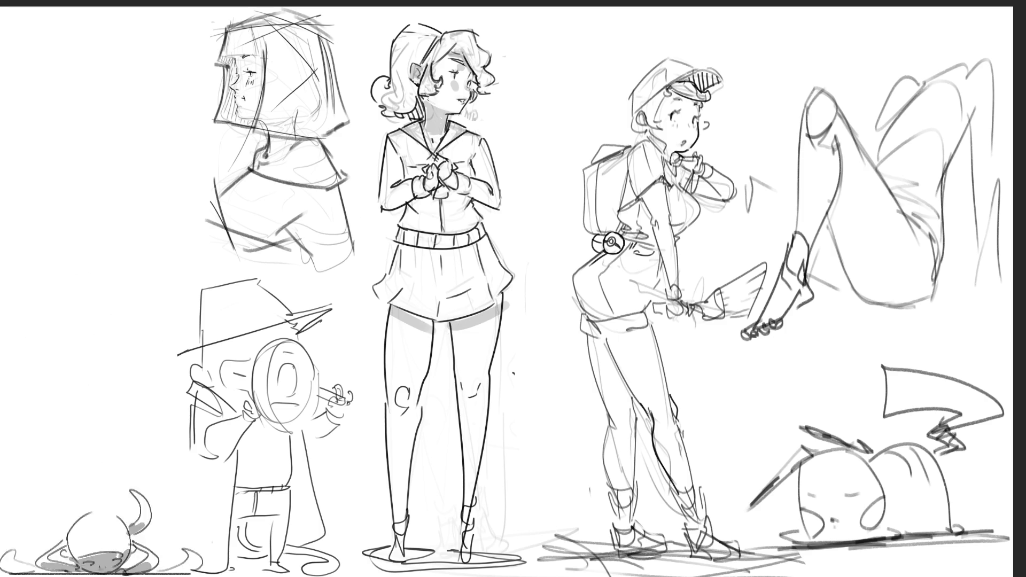
pyautogui.hotkey('ctrl', 'z')
pyautogui.moveTo(451, 323); pyautogui.dragTo(507, 297)
pyautogui.hotkey('ctrl', 'z')
pyautogui.moveTo(451, 325); pyautogui.dragTo(505, 295)
pyautogui.click(467, 398)
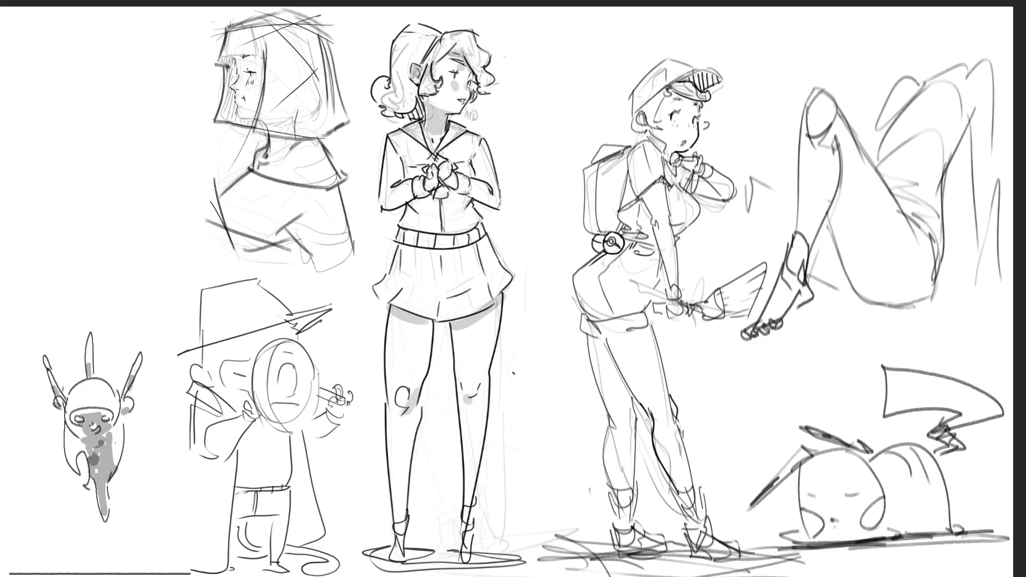
pyautogui.moveTo(399, 203)
pyautogui.mouseDown()
pyautogui.moveTo(437, 185)
pyautogui.moveTo(500, 201)
pyautogui.mouseUp()
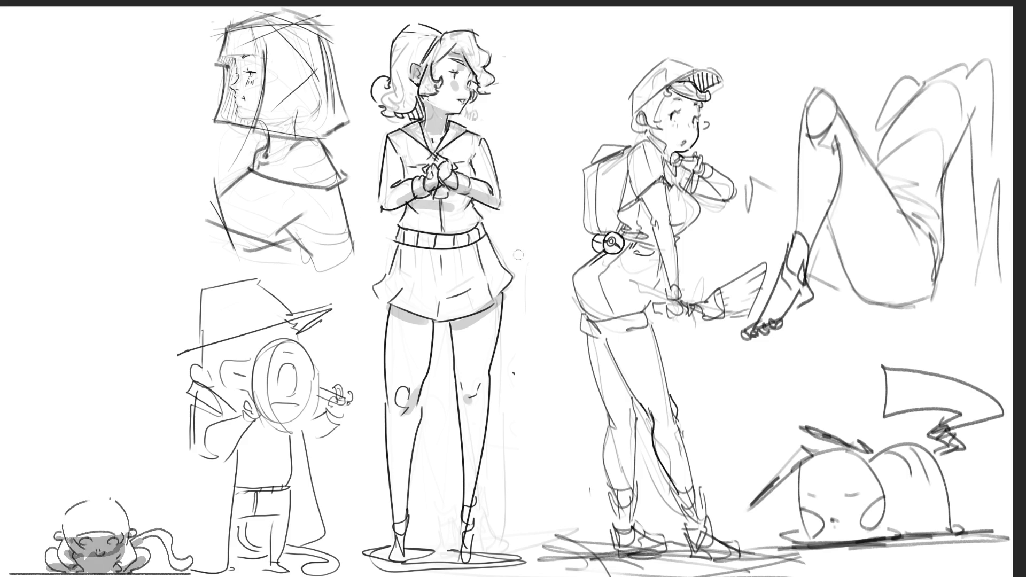
pyautogui.moveTo(415, 208)
pyautogui.mouseDown()
pyautogui.moveTo(471, 205)
pyautogui.moveTo(453, 210)
pyautogui.mouseUp()
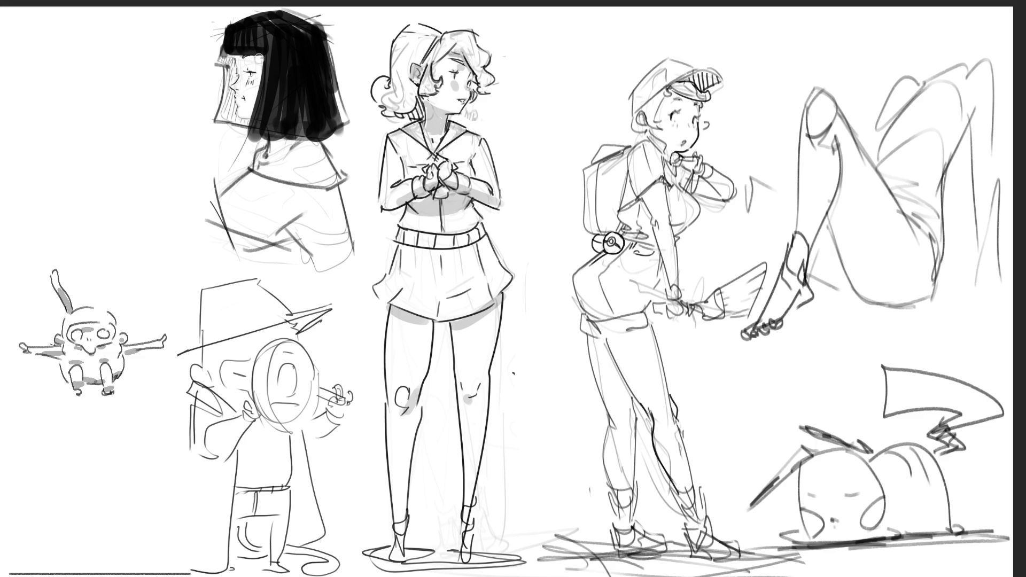
# Sharpen the profile girl's bangs along her face and darken her neck and collar.
pyautogui.moveTo(217, 55)
pyautogui.mouseDown()
pyautogui.moveTo(229, 62)
pyautogui.moveTo(229, 118)
pyautogui.moveTo(258, 121)
pyautogui.mouseUp()
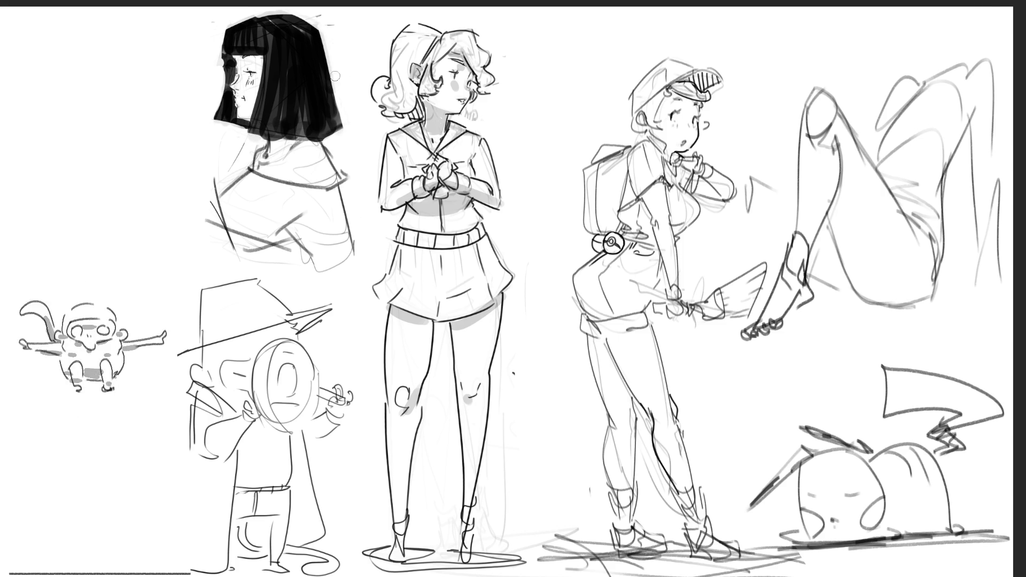
pyautogui.moveTo(231, 76); pyautogui.dragTo(231, 103)
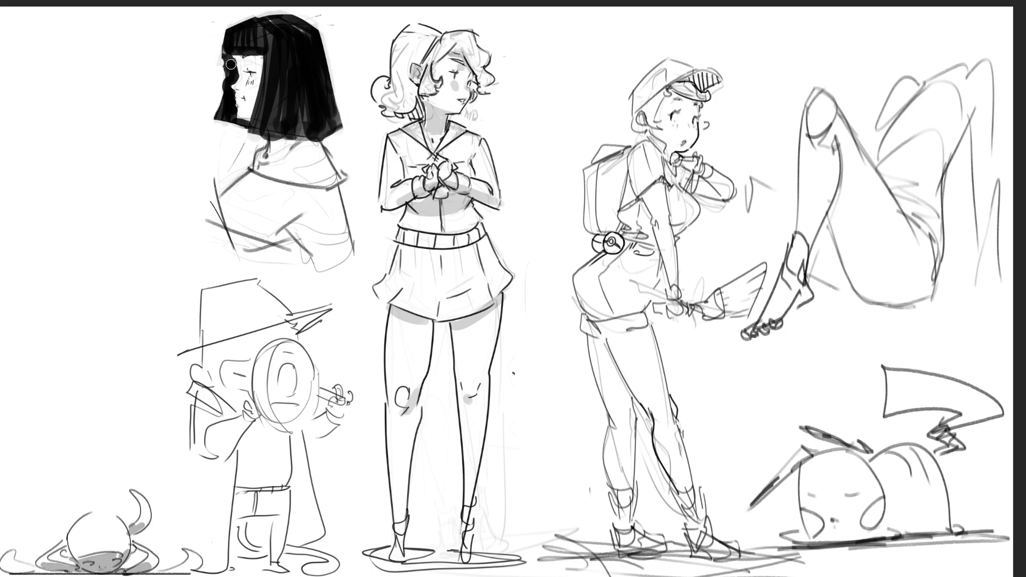
pyautogui.moveTo(245, 63)
pyautogui.mouseDown()
pyautogui.moveTo(262, 56)
pyautogui.moveTo(232, 63)
pyautogui.moveTo(262, 64)
pyautogui.moveTo(239, 69)
pyautogui.mouseUp()
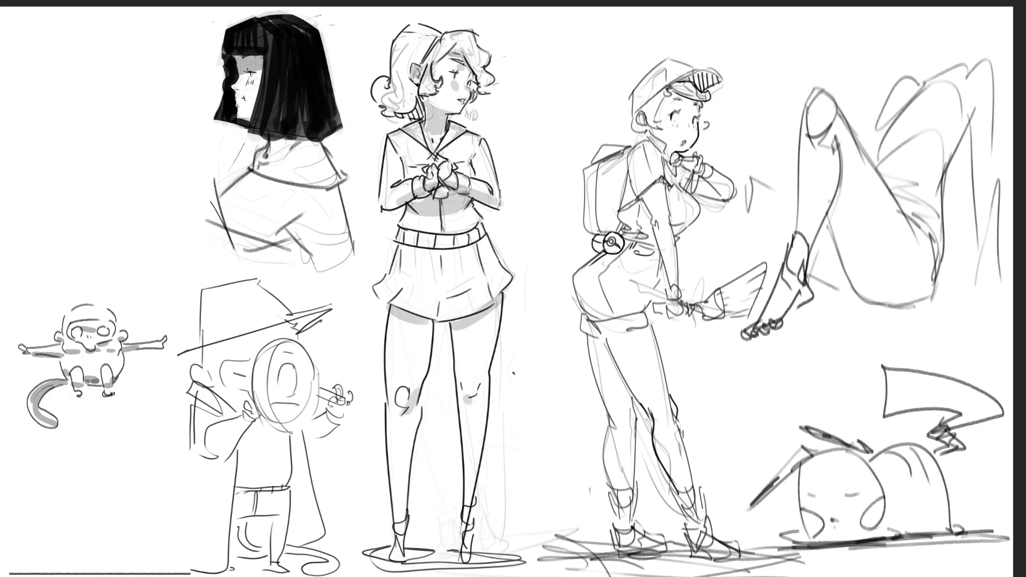
pyautogui.moveTo(235, 53)
pyautogui.mouseDown()
pyautogui.moveTo(259, 75)
pyautogui.moveTo(235, 76)
pyautogui.moveTo(260, 83)
pyautogui.moveTo(235, 79)
pyautogui.mouseUp()
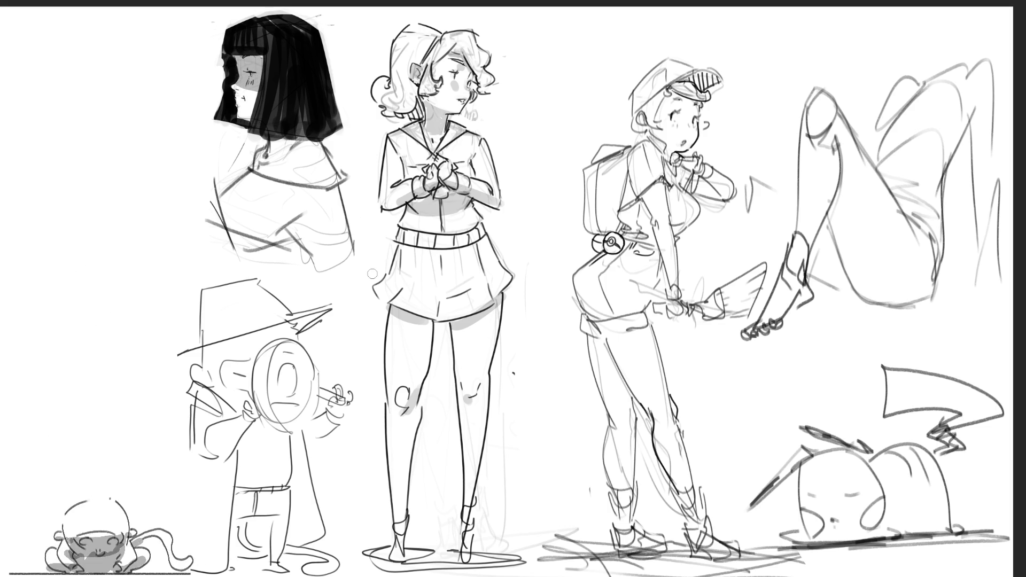
pyautogui.moveTo(262, 157)
pyautogui.mouseDown()
pyautogui.moveTo(307, 133)
pyautogui.moveTo(256, 174)
pyautogui.moveTo(313, 140)
pyautogui.mouseUp()
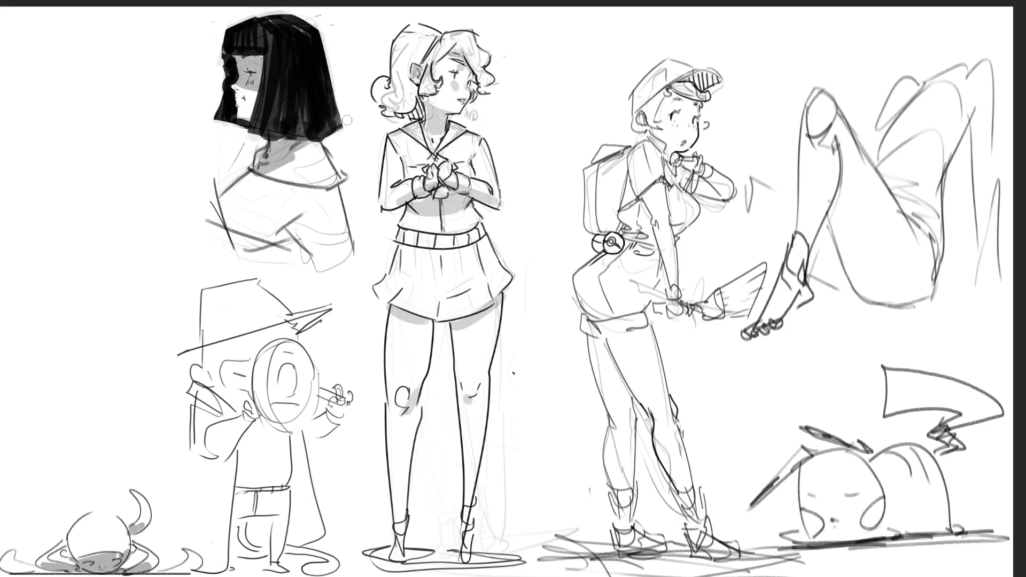
pyautogui.moveTo(758, 186)
pyautogui.mouseDown()
pyautogui.moveTo(759, 262)
pyautogui.moveTo(790, 213)
pyautogui.moveTo(785, 248)
pyautogui.moveTo(769, 193)
pyautogui.moveTo(783, 251)
pyautogui.moveTo(761, 196)
pyautogui.moveTo(772, 248)
pyautogui.moveTo(790, 190)
pyautogui.moveTo(828, 230)
pyautogui.moveTo(812, 245)
pyautogui.moveTo(822, 273)
pyautogui.moveTo(835, 265)
pyautogui.mouseUp()
# Grey-shade along the raised leg and its underside.
pyautogui.hotkey('ctrl', 'z')
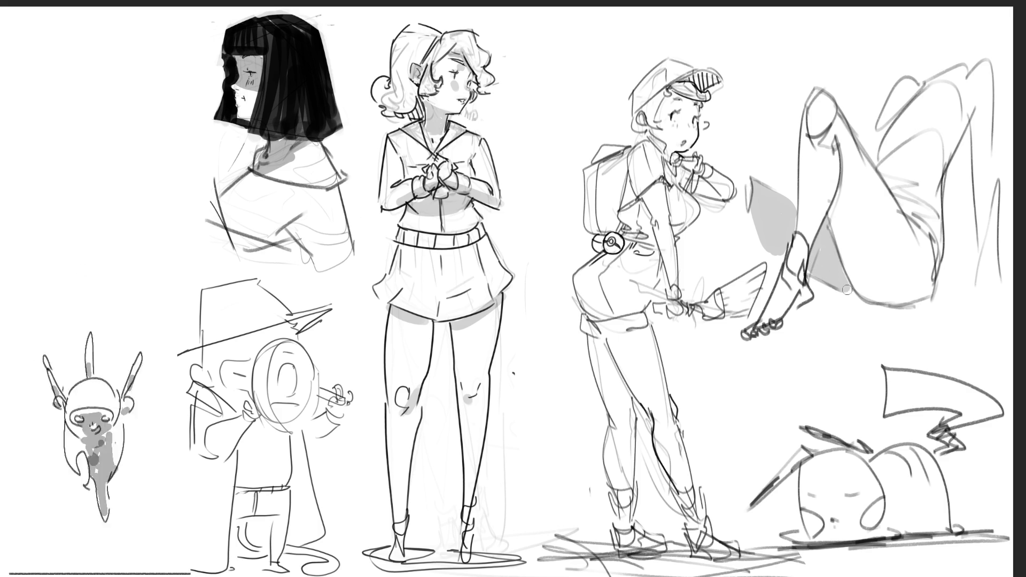
pyautogui.moveTo(841, 140); pyautogui.dragTo(837, 199)
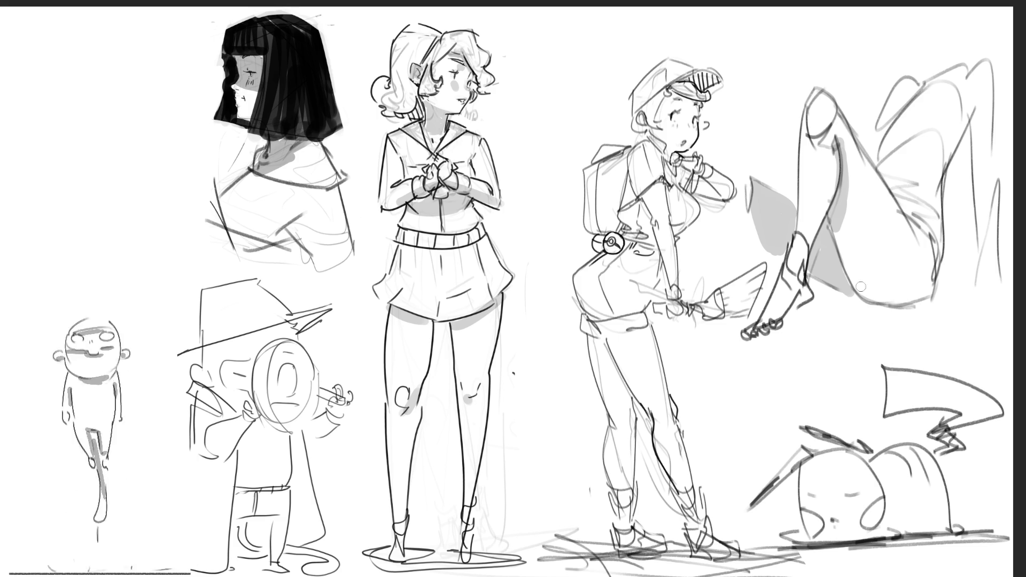
pyautogui.moveTo(889, 301); pyautogui.dragTo(927, 283)
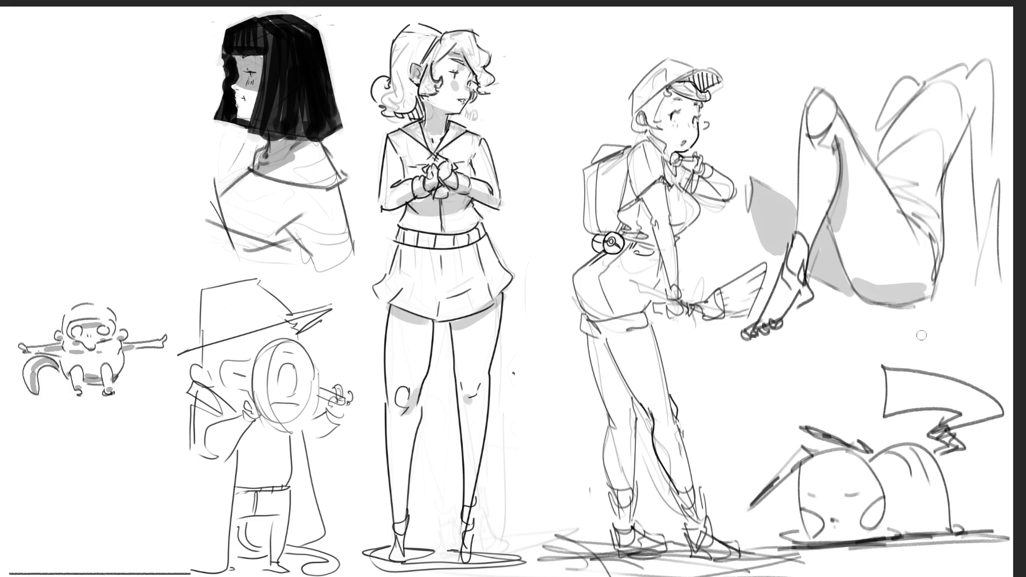
# Redraw the shadow beneath the raised leg until it fits, then add marks at the sketch's top.
pyautogui.hotkey('ctrl', 'z')
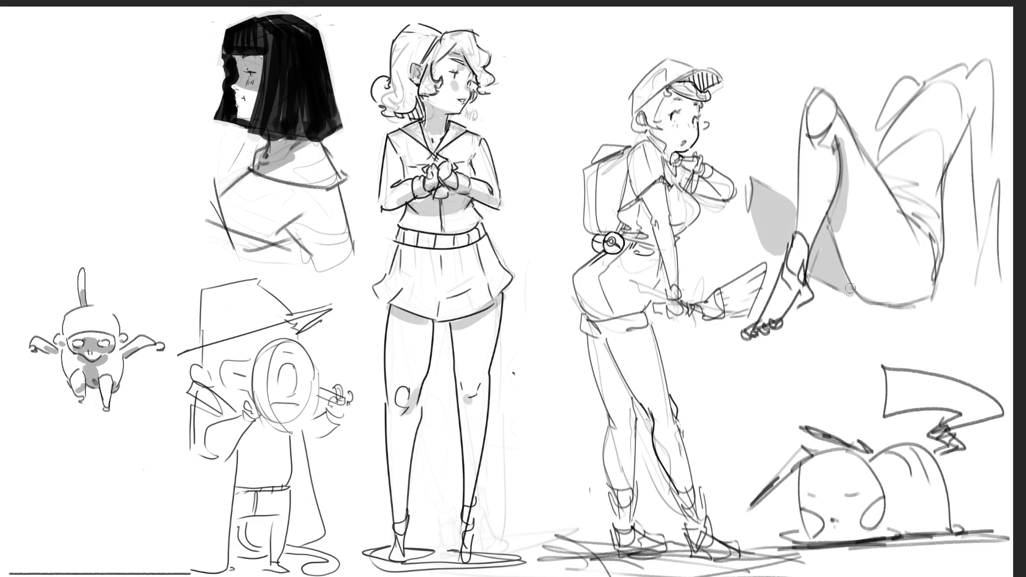
pyautogui.moveTo(852, 292); pyautogui.dragTo(947, 284)
pyautogui.hotkey('ctrl', 'z')
pyautogui.moveTo(849, 292); pyautogui.dragTo(937, 293)
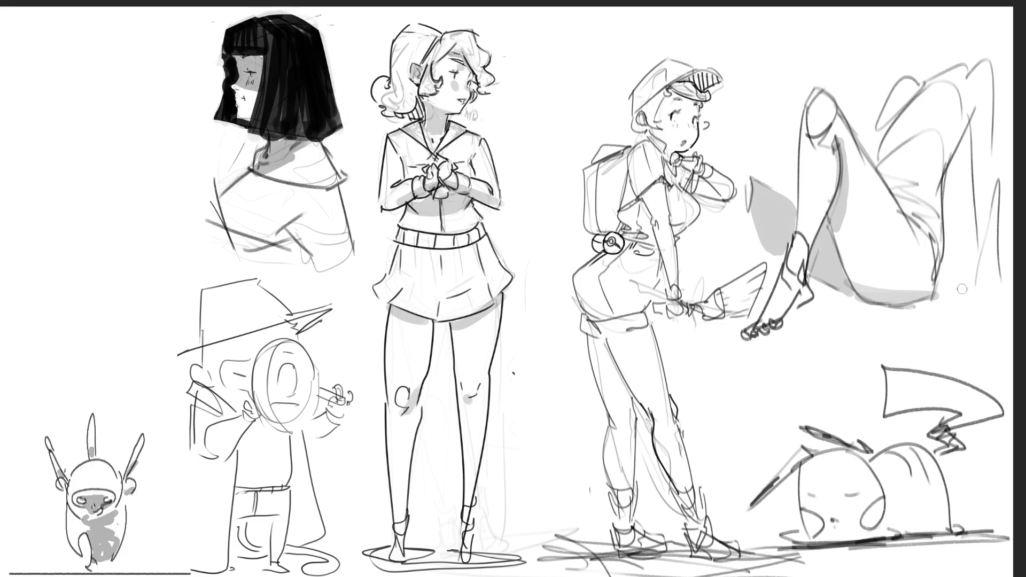
pyautogui.hotkey('ctrl', 'z')
pyautogui.moveTo(857, 283); pyautogui.dragTo(946, 294)
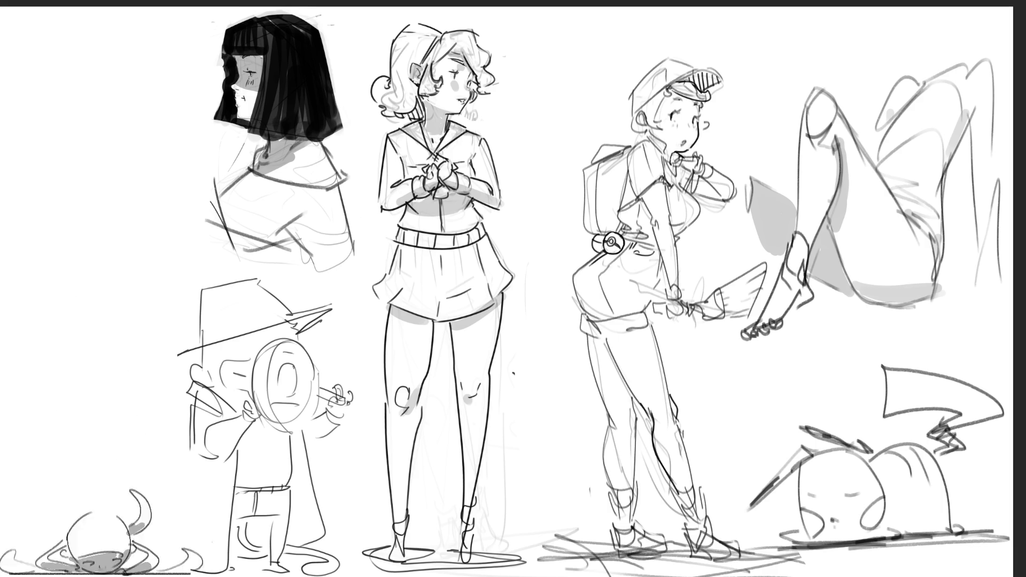
pyautogui.moveTo(939, 50)
pyautogui.mouseDown()
pyautogui.moveTo(949, 46)
pyautogui.moveTo(943, 67)
pyautogui.mouseUp()
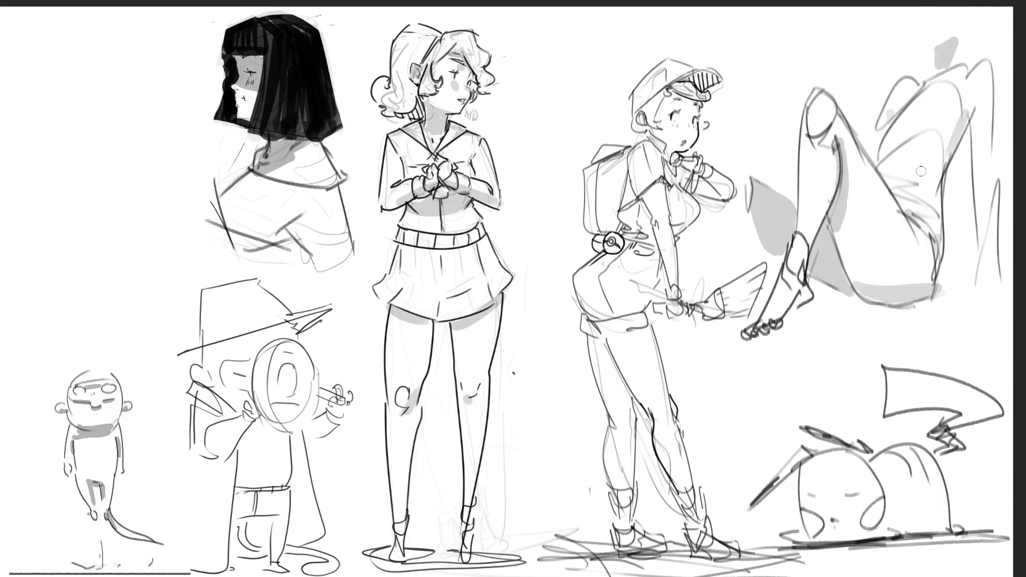
pyautogui.moveTo(969, 25); pyautogui.dragTo(962, 56)
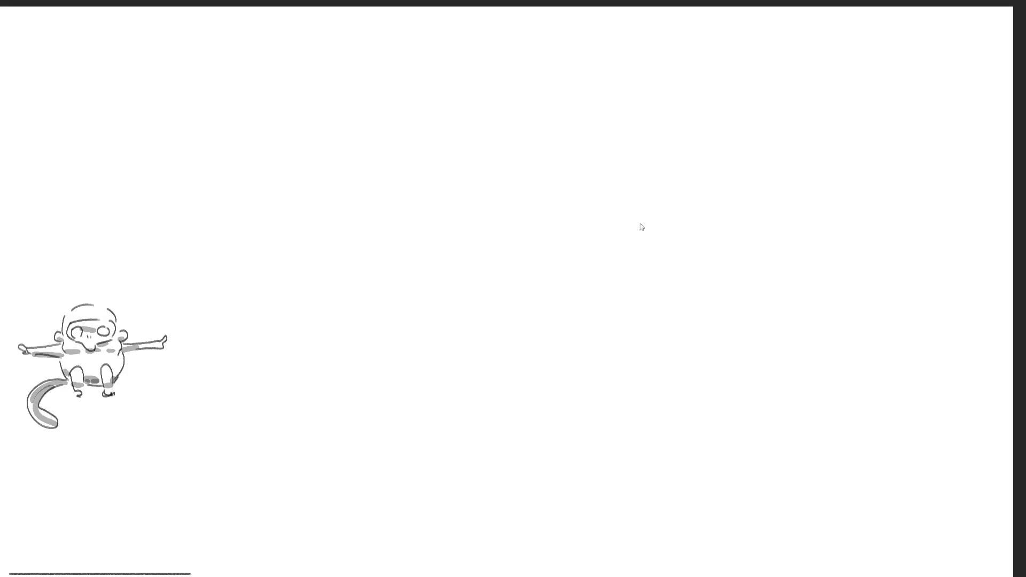
# Rough in a loose gesture figure at upper right: head, raised arms, torso and hips.
pyautogui.moveTo(577, 38); pyautogui.dragTo(583, 100)
pyautogui.moveTo(615, 33)
pyautogui.mouseDown()
pyautogui.moveTo(623, 115)
pyautogui.moveTo(667, 50)
pyautogui.moveTo(628, 158)
pyautogui.mouseUp()
pyautogui.moveTo(604, 35)
pyautogui.mouseDown()
pyautogui.moveTo(594, 62)
pyautogui.moveTo(660, 156)
pyautogui.mouseUp()
pyautogui.moveTo(693, 59)
pyautogui.mouseDown()
pyautogui.moveTo(676, 142)
pyautogui.moveTo(644, 192)
pyautogui.moveTo(658, 115)
pyautogui.mouseUp()
pyautogui.moveTo(548, 230); pyautogui.dragTo(668, 235)
pyautogui.moveTo(657, 134); pyautogui.dragTo(718, 213)
pyautogui.moveTo(521, 280); pyautogui.dragTo(730, 179)
pyautogui.moveTo(508, 240); pyautogui.dragTo(729, 181)
pyautogui.moveTo(663, 136)
pyautogui.mouseDown()
pyautogui.moveTo(463, 225)
pyautogui.moveTo(559, 321)
pyautogui.mouseUp()
pyautogui.moveTo(526, 280)
pyautogui.mouseDown()
pyautogui.moveTo(491, 333)
pyautogui.moveTo(676, 259)
pyautogui.mouseUp()
pyautogui.moveTo(534, 283)
pyautogui.mouseDown()
pyautogui.moveTo(558, 320)
pyautogui.moveTo(711, 288)
pyautogui.mouseUp()
pyautogui.moveTo(654, 267)
pyautogui.mouseDown()
pyautogui.moveTo(737, 297)
pyautogui.moveTo(577, 353)
pyautogui.moveTo(742, 272)
pyautogui.mouseUp()
# Extend the right gesture figure's legs to the page bottom and reinforce its sides and head.
pyautogui.moveTo(579, 422)
pyautogui.mouseDown()
pyautogui.moveTo(759, 250)
pyautogui.moveTo(733, 398)
pyautogui.mouseUp()
pyautogui.moveTo(751, 272)
pyautogui.mouseDown()
pyautogui.moveTo(625, 393)
pyautogui.moveTo(671, 465)
pyautogui.moveTo(711, 493)
pyautogui.moveTo(713, 538)
pyautogui.moveTo(663, 561)
pyautogui.mouseUp()
pyautogui.moveTo(573, 417)
pyautogui.mouseDown()
pyautogui.moveTo(612, 503)
pyautogui.moveTo(614, 459)
pyautogui.mouseUp()
pyautogui.moveTo(630, 516)
pyautogui.mouseDown()
pyautogui.moveTo(660, 519)
pyautogui.moveTo(724, 491)
pyautogui.mouseUp()
pyautogui.moveTo(778, 336); pyautogui.dragTo(721, 181)
pyautogui.moveTo(744, 106)
pyautogui.mouseDown()
pyautogui.moveTo(765, 160)
pyautogui.moveTo(474, 319)
pyautogui.mouseUp()
pyautogui.moveTo(777, 150); pyautogui.dragTo(690, 248)
pyautogui.moveTo(737, 206); pyautogui.dragTo(614, 216)
pyautogui.moveTo(660, 26); pyautogui.dragTo(628, 134)
pyautogui.moveTo(678, 70); pyautogui.dragTo(631, 171)
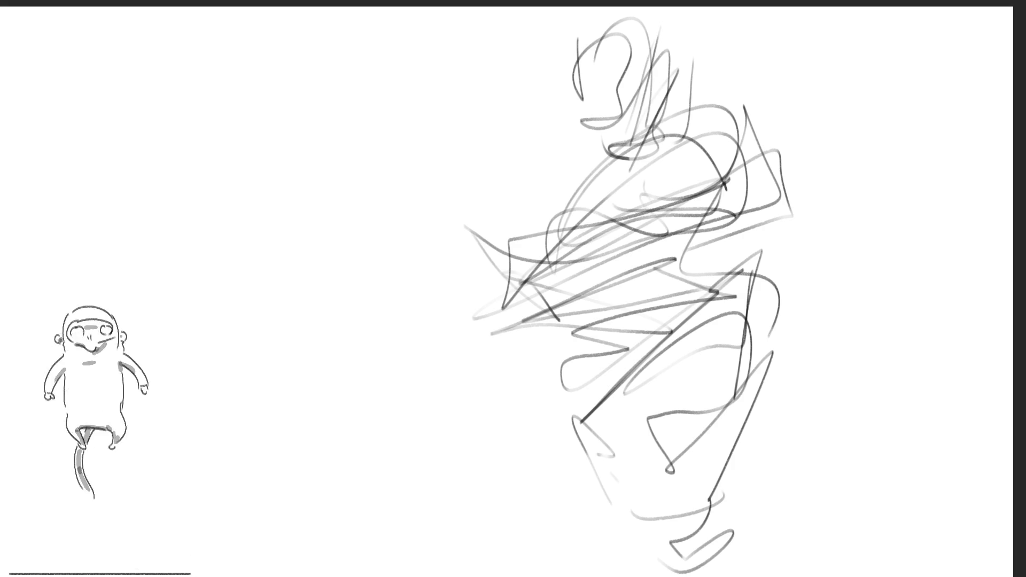
# Start a second gesture figure on the left with its head, spine, shoulders and arm.
pyautogui.moveTo(309, 82)
pyautogui.mouseDown()
pyautogui.moveTo(376, 32)
pyautogui.moveTo(427, 95)
pyautogui.mouseUp()
pyautogui.moveTo(403, 61); pyautogui.dragTo(306, 95)
pyautogui.moveTo(352, 131)
pyautogui.mouseDown()
pyautogui.moveTo(422, 112)
pyautogui.moveTo(379, 150)
pyautogui.moveTo(398, 10)
pyautogui.moveTo(367, 105)
pyautogui.moveTo(377, 173)
pyautogui.mouseUp()
pyautogui.moveTo(275, 192); pyautogui.dragTo(279, 197)
pyautogui.moveTo(376, 166); pyautogui.dragTo(390, 270)
pyautogui.moveTo(301, 310); pyautogui.dragTo(410, 175)
pyautogui.moveTo(404, 224); pyautogui.dragTo(398, 252)
pyautogui.moveTo(294, 155); pyautogui.dragTo(397, 293)
pyautogui.moveTo(256, 130); pyautogui.dragTo(275, 140)
pyautogui.moveTo(261, 150)
pyautogui.mouseDown()
pyautogui.moveTo(327, 222)
pyautogui.moveTo(304, 203)
pyautogui.mouseUp()
pyautogui.moveTo(243, 120)
pyautogui.mouseDown()
pyautogui.moveTo(278, 69)
pyautogui.moveTo(340, 160)
pyautogui.mouseUp()
pyautogui.moveTo(381, 189); pyautogui.dragTo(342, 267)
# Sketch the second figure's chest, hips and legs, then fade both sketches with a large eraser.
pyautogui.moveTo(259, 190); pyautogui.dragTo(324, 338)
pyautogui.moveTo(302, 214); pyautogui.dragTo(353, 176)
pyautogui.moveTo(385, 177); pyautogui.dragTo(388, 335)
pyautogui.moveTo(425, 194); pyautogui.dragTo(414, 321)
pyautogui.moveTo(386, 167)
pyautogui.mouseDown()
pyautogui.moveTo(473, 238)
pyautogui.moveTo(435, 289)
pyautogui.moveTo(439, 300)
pyautogui.mouseUp()
pyautogui.moveTo(475, 270); pyautogui.dragTo(428, 314)
pyautogui.moveTo(382, 271); pyautogui.dragTo(391, 415)
pyautogui.moveTo(342, 356); pyautogui.dragTo(458, 350)
pyautogui.moveTo(389, 272)
pyautogui.mouseDown()
pyautogui.moveTo(531, 374)
pyautogui.moveTo(347, 341)
pyautogui.mouseUp()
pyautogui.moveTo(340, 346); pyautogui.dragTo(305, 409)
pyautogui.moveTo(333, 368)
pyautogui.mouseDown()
pyautogui.moveTo(319, 394)
pyautogui.moveTo(321, 472)
pyautogui.moveTo(487, 328)
pyautogui.moveTo(486, 521)
pyautogui.mouseUp()
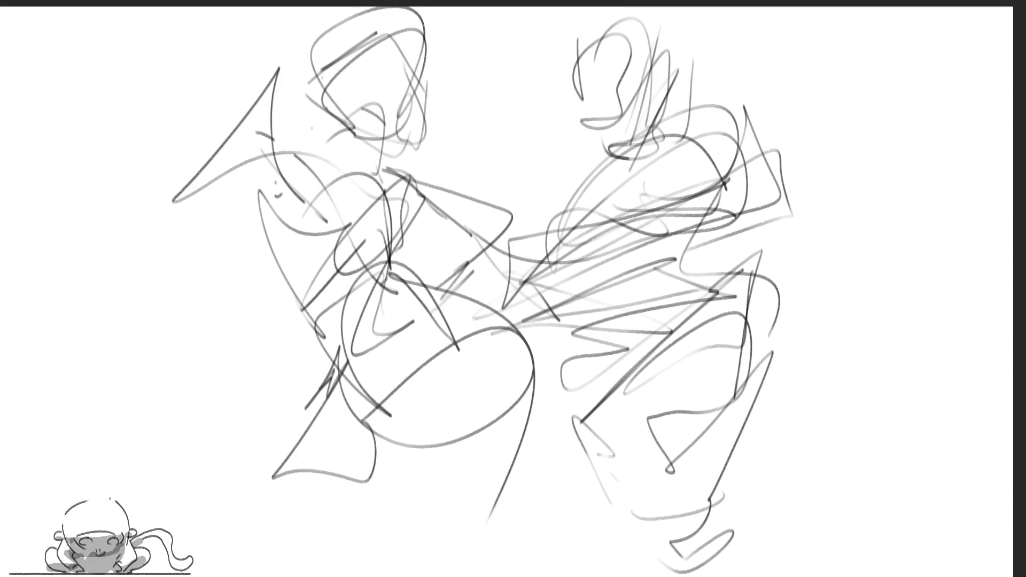
pyautogui.press('e')
pyautogui.moveTo(551, 372)
pyautogui.mouseDown()
pyautogui.moveTo(779, 298)
pyautogui.moveTo(229, 171)
pyautogui.moveTo(229, 492)
pyautogui.moveTo(641, 407)
pyautogui.mouseUp()
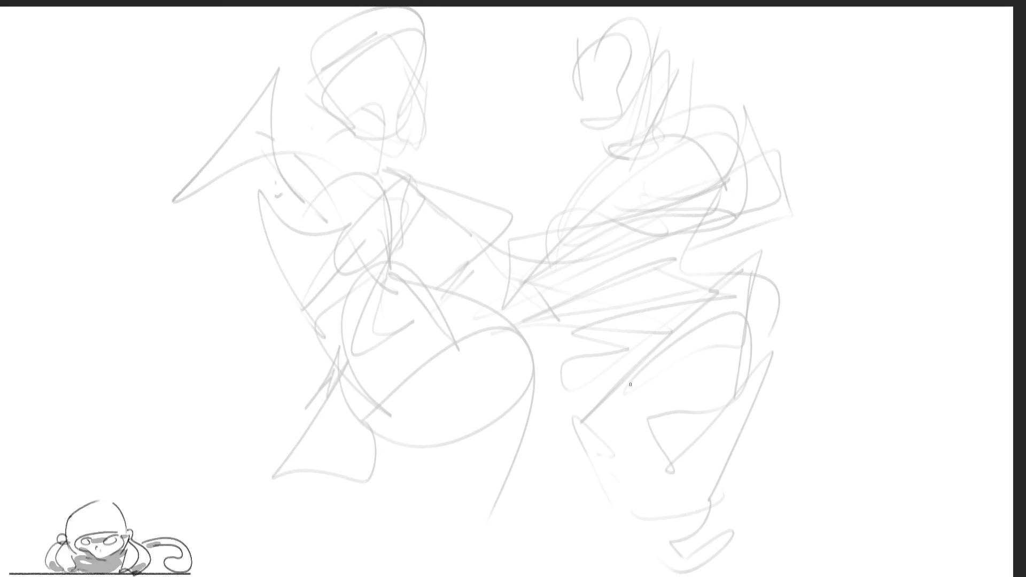
# Draw dark contour lines across the right figure's hip and upper legs.
pyautogui.moveTo(580, 437); pyautogui.dragTo(718, 320)
pyautogui.moveTo(673, 358)
pyautogui.mouseDown()
pyautogui.moveTo(759, 357)
pyautogui.moveTo(583, 447)
pyautogui.moveTo(758, 357)
pyautogui.moveTo(601, 394)
pyautogui.mouseUp()
pyautogui.moveTo(588, 358); pyautogui.dragTo(571, 451)
pyautogui.moveTo(603, 404); pyautogui.dragTo(693, 322)
pyautogui.moveTo(571, 427); pyautogui.dragTo(693, 320)
pyautogui.moveTo(585, 444); pyautogui.dragTo(694, 318)
pyautogui.moveTo(694, 320)
pyautogui.mouseDown()
pyautogui.moveTo(603, 343)
pyautogui.moveTo(583, 337)
pyautogui.moveTo(705, 263)
pyautogui.moveTo(762, 326)
pyautogui.moveTo(773, 363)
pyautogui.mouseUp()
# Draw the right figure's outer and inner leg contours down to the feet.
pyautogui.moveTo(759, 327); pyautogui.dragTo(774, 412)
pyautogui.moveTo(768, 377); pyautogui.dragTo(753, 436)
pyautogui.moveTo(755, 436); pyautogui.dragTo(740, 442)
pyautogui.moveTo(764, 366); pyautogui.dragTo(741, 457)
pyautogui.moveTo(769, 393); pyautogui.dragTo(669, 570)
pyautogui.moveTo(664, 368); pyautogui.dragTo(658, 452)
pyautogui.moveTo(665, 370)
pyautogui.mouseDown()
pyautogui.moveTo(629, 509)
pyautogui.moveTo(640, 563)
pyautogui.mouseUp()
pyautogui.moveTo(655, 444); pyautogui.dragTo(640, 561)
pyautogui.moveTo(675, 353); pyautogui.dragTo(652, 444)
pyautogui.moveTo(653, 415); pyautogui.dragTo(623, 486)
pyautogui.moveTo(583, 440); pyautogui.dragTo(598, 504)
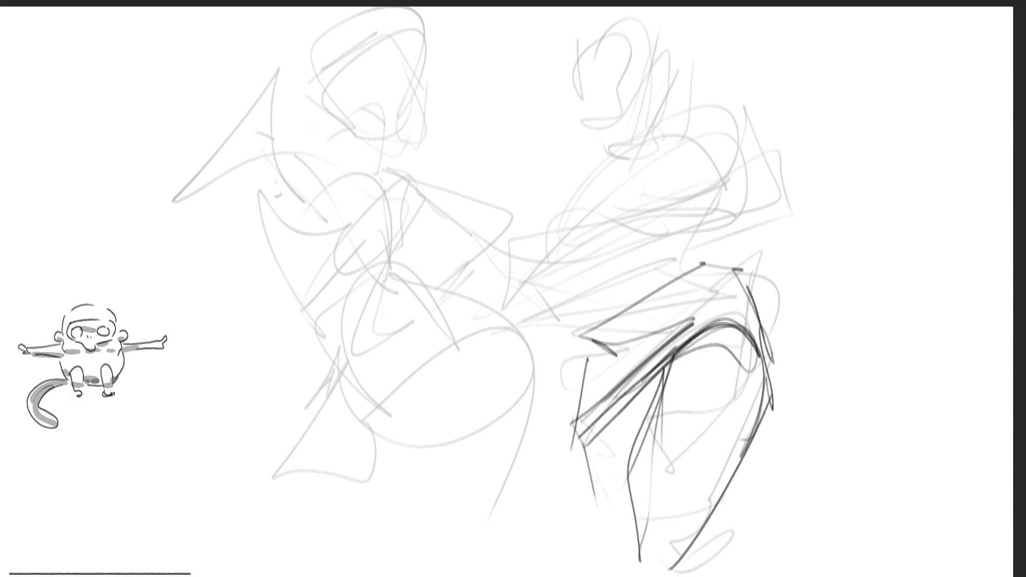
# Outline the right figure's torso and back contour in dark line.
pyautogui.moveTo(548, 235); pyautogui.dragTo(689, 136)
pyautogui.moveTo(726, 91); pyautogui.dragTo(774, 175)
pyautogui.moveTo(763, 172); pyautogui.dragTo(628, 203)
pyautogui.moveTo(772, 160)
pyautogui.mouseDown()
pyautogui.moveTo(807, 304)
pyautogui.moveTo(734, 291)
pyautogui.mouseUp()
pyautogui.moveTo(597, 221); pyautogui.dragTo(843, 353)
pyautogui.moveTo(809, 321); pyautogui.dragTo(681, 293)
pyautogui.moveTo(611, 233); pyautogui.dragTo(644, 283)
pyautogui.moveTo(684, 261); pyautogui.dragTo(633, 291)
pyautogui.moveTo(644, 278)
pyautogui.mouseDown()
pyautogui.moveTo(589, 297)
pyautogui.moveTo(567, 214)
pyautogui.moveTo(614, 182)
pyautogui.mouseUp()
# Refine the right figure's upper torso, head and left side contour.
pyautogui.moveTo(585, 200); pyautogui.dragTo(653, 142)
pyautogui.moveTo(668, 24)
pyautogui.mouseDown()
pyautogui.moveTo(669, 75)
pyautogui.moveTo(602, 115)
pyautogui.moveTo(633, 125)
pyautogui.moveTo(630, 146)
pyautogui.mouseUp()
pyautogui.moveTo(671, 72)
pyautogui.mouseDown()
pyautogui.moveTo(694, 37)
pyautogui.moveTo(760, 283)
pyautogui.mouseUp()
pyautogui.moveTo(703, 126); pyautogui.dragTo(580, 181)
pyautogui.moveTo(604, 219); pyautogui.dragTo(546, 398)
pyautogui.moveTo(590, 267); pyautogui.dragTo(559, 360)
pyautogui.moveTo(588, 293)
pyautogui.mouseDown()
pyautogui.moveTo(525, 321)
pyautogui.moveTo(532, 369)
pyautogui.mouseUp()
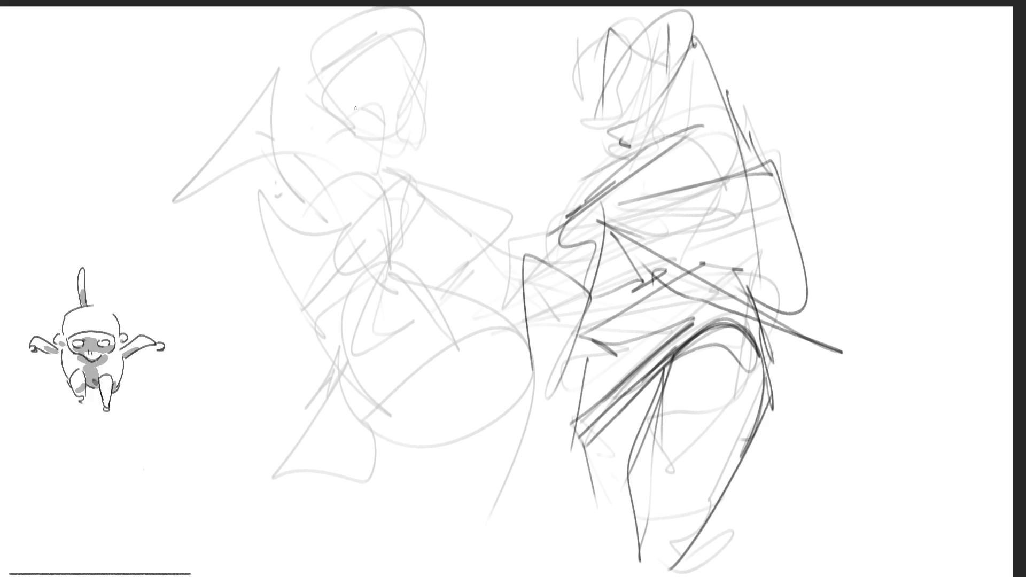
# Draw the left figure's head, jaw, neck and looping hair, starting its raised arm.
pyautogui.moveTo(344, 57)
pyautogui.mouseDown()
pyautogui.moveTo(368, 32)
pyautogui.moveTo(372, 42)
pyautogui.mouseUp()
pyautogui.moveTo(356, 43)
pyautogui.mouseDown()
pyautogui.moveTo(329, 53)
pyautogui.moveTo(368, 39)
pyautogui.mouseUp()
pyautogui.moveTo(414, 48)
pyautogui.mouseDown()
pyautogui.moveTo(425, 75)
pyautogui.moveTo(419, 68)
pyautogui.mouseUp()
pyautogui.moveTo(369, 143)
pyautogui.mouseDown()
pyautogui.moveTo(387, 138)
pyautogui.moveTo(418, 52)
pyautogui.mouseUp()
pyautogui.moveTo(419, 53)
pyautogui.mouseDown()
pyautogui.moveTo(350, 133)
pyautogui.moveTo(342, 102)
pyautogui.mouseUp()
pyautogui.moveTo(329, 64)
pyautogui.mouseDown()
pyautogui.moveTo(318, 44)
pyautogui.moveTo(350, 131)
pyautogui.mouseUp()
pyautogui.moveTo(435, 73); pyautogui.dragTo(390, 188)
pyautogui.moveTo(422, 8)
pyautogui.mouseDown()
pyautogui.moveTo(430, 109)
pyautogui.moveTo(391, 184)
pyautogui.mouseUp()
pyautogui.moveTo(312, 90)
pyautogui.mouseDown()
pyautogui.moveTo(387, 133)
pyautogui.moveTo(521, 80)
pyautogui.moveTo(443, 179)
pyautogui.moveTo(346, 149)
pyautogui.mouseUp()
pyautogui.moveTo(281, 99)
pyautogui.mouseDown()
pyautogui.moveTo(296, 68)
pyautogui.moveTo(258, 120)
pyautogui.moveTo(167, 182)
pyautogui.mouseUp()
# Draw the left figure's raised arm, shoulder and chest curves in dark line.
pyautogui.moveTo(251, 104)
pyautogui.mouseDown()
pyautogui.moveTo(202, 211)
pyautogui.moveTo(231, 205)
pyautogui.mouseUp()
pyautogui.moveTo(227, 206)
pyautogui.mouseDown()
pyautogui.moveTo(267, 152)
pyautogui.moveTo(317, 195)
pyautogui.mouseUp()
pyautogui.moveTo(267, 151); pyautogui.dragTo(312, 152)
pyautogui.moveTo(269, 195); pyautogui.dragTo(316, 263)
pyautogui.moveTo(297, 230); pyautogui.dragTo(388, 221)
# Draw the left figure's side contour through the waist, hip and leg.
pyautogui.moveTo(325, 183); pyautogui.dragTo(373, 202)
pyautogui.moveTo(369, 174)
pyautogui.mouseDown()
pyautogui.moveTo(389, 259)
pyautogui.moveTo(421, 260)
pyautogui.mouseUp()
pyautogui.moveTo(414, 261); pyautogui.dragTo(439, 235)
pyautogui.moveTo(442, 200); pyautogui.dragTo(436, 238)
pyautogui.moveTo(396, 180)
pyautogui.mouseDown()
pyautogui.moveTo(500, 176)
pyautogui.moveTo(461, 278)
pyautogui.mouseUp()
pyautogui.moveTo(470, 273); pyautogui.dragTo(393, 312)
pyautogui.moveTo(309, 295)
pyautogui.mouseDown()
pyautogui.moveTo(374, 329)
pyautogui.moveTo(417, 301)
pyautogui.mouseUp()
pyautogui.moveTo(407, 272)
pyautogui.mouseDown()
pyautogui.moveTo(465, 280)
pyautogui.moveTo(524, 374)
pyautogui.mouseUp()
pyautogui.moveTo(521, 369)
pyautogui.mouseDown()
pyautogui.moveTo(374, 366)
pyautogui.moveTo(484, 398)
pyautogui.moveTo(489, 323)
pyautogui.moveTo(438, 534)
pyautogui.moveTo(336, 366)
pyautogui.moveTo(297, 438)
pyautogui.mouseUp()
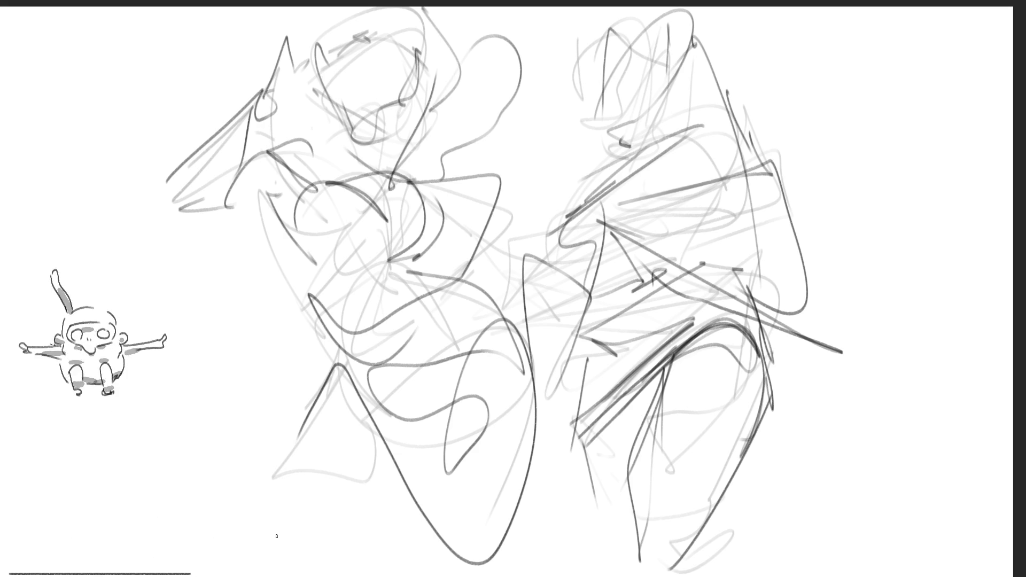
# Outline the right figure's head and the side of its face.
pyautogui.moveTo(637, 36); pyautogui.dragTo(624, 69)
pyautogui.moveTo(623, 109); pyautogui.dragTo(633, 43)
pyautogui.moveTo(635, 42)
pyautogui.mouseDown()
pyautogui.moveTo(659, 20)
pyautogui.moveTo(733, 70)
pyautogui.moveTo(639, 68)
pyautogui.moveTo(609, 120)
pyautogui.moveTo(658, 129)
pyautogui.mouseUp()
pyautogui.moveTo(733, 51); pyautogui.dragTo(709, 130)
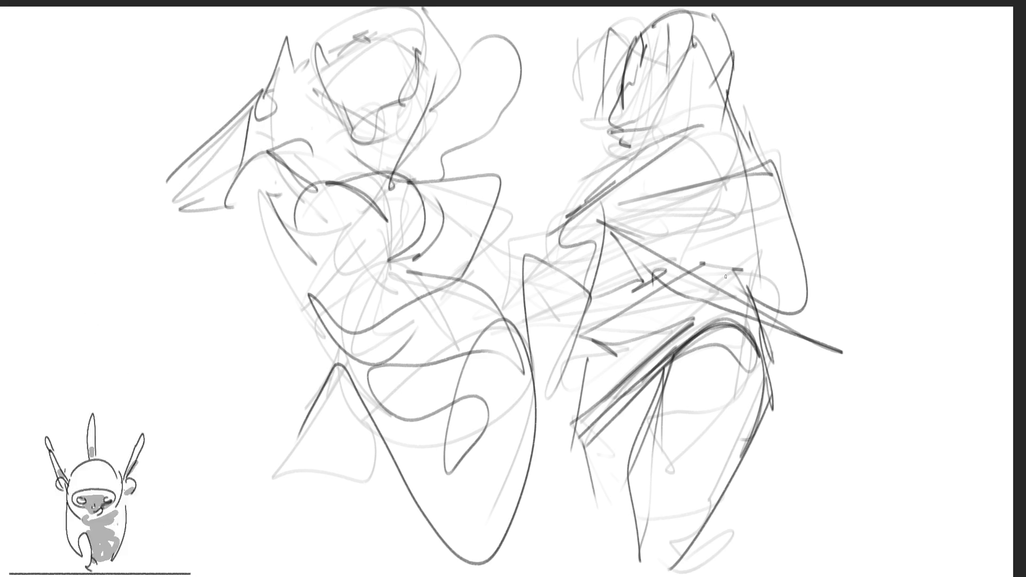
# Scale both figures down horizontally with Ctrl+T to free space on the right.
pyautogui.hotkey('ctrl', 't')
pyautogui.moveTo(844, 291); pyautogui.dragTo(699, 292)
pyautogui.press('Return')
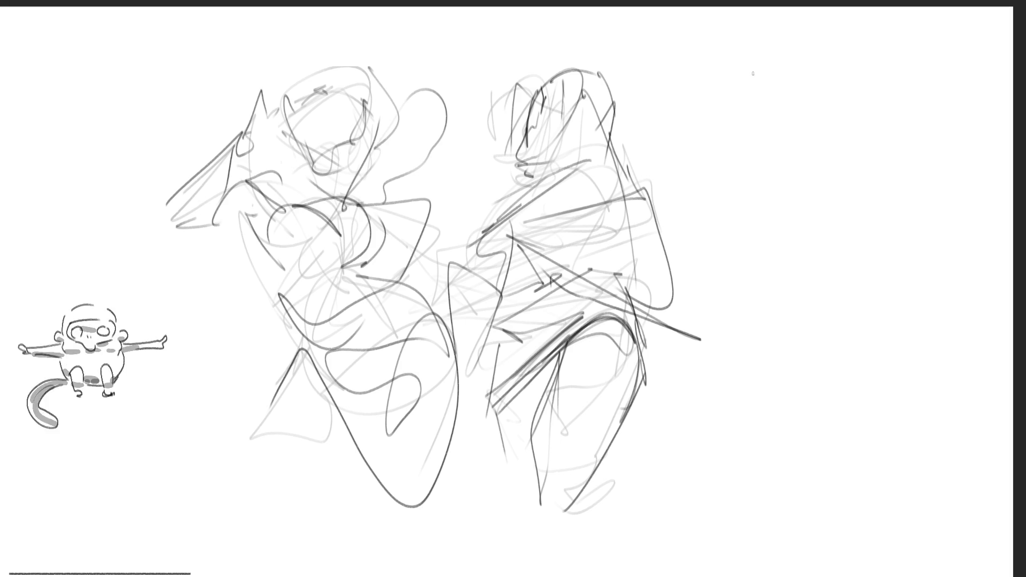
# Sketch the third figure's head, torso and sweeping arm arcs at the right of the page.
pyautogui.moveTo(745, 101)
pyautogui.mouseDown()
pyautogui.moveTo(764, 83)
pyautogui.moveTo(759, 58)
pyautogui.moveTo(739, 94)
pyautogui.moveTo(775, 34)
pyautogui.moveTo(722, 109)
pyautogui.moveTo(815, 85)
pyautogui.moveTo(753, 106)
pyautogui.moveTo(795, 83)
pyautogui.moveTo(802, 145)
pyautogui.moveTo(732, 123)
pyautogui.moveTo(824, 106)
pyautogui.moveTo(756, 165)
pyautogui.moveTo(734, 166)
pyautogui.moveTo(759, 176)
pyautogui.moveTo(762, 196)
pyautogui.moveTo(780, 181)
pyautogui.moveTo(769, 182)
pyautogui.moveTo(769, 219)
pyautogui.moveTo(729, 172)
pyautogui.moveTo(739, 240)
pyautogui.moveTo(702, 163)
pyautogui.moveTo(713, 219)
pyautogui.moveTo(787, 183)
pyautogui.moveTo(775, 245)
pyautogui.moveTo(817, 211)
pyautogui.moveTo(843, 163)
pyautogui.moveTo(809, 232)
pyautogui.moveTo(780, 261)
pyautogui.moveTo(730, 283)
pyautogui.moveTo(798, 256)
pyautogui.moveTo(786, 221)
pyautogui.moveTo(737, 230)
pyautogui.moveTo(786, 267)
pyautogui.moveTo(780, 302)
pyautogui.moveTo(785, 293)
pyautogui.moveTo(740, 342)
pyautogui.moveTo(764, 356)
pyautogui.moveTo(807, 302)
pyautogui.moveTo(851, 347)
pyautogui.moveTo(778, 384)
pyautogui.mouseUp()
pyautogui.moveTo(728, 307)
pyautogui.mouseDown()
pyautogui.moveTo(731, 342)
pyautogui.moveTo(775, 380)
pyautogui.mouseUp()
pyautogui.moveTo(846, 336); pyautogui.dragTo(778, 380)
pyautogui.moveTo(815, 308); pyautogui.dragTo(860, 324)
pyautogui.moveTo(814, 309); pyautogui.dragTo(892, 395)
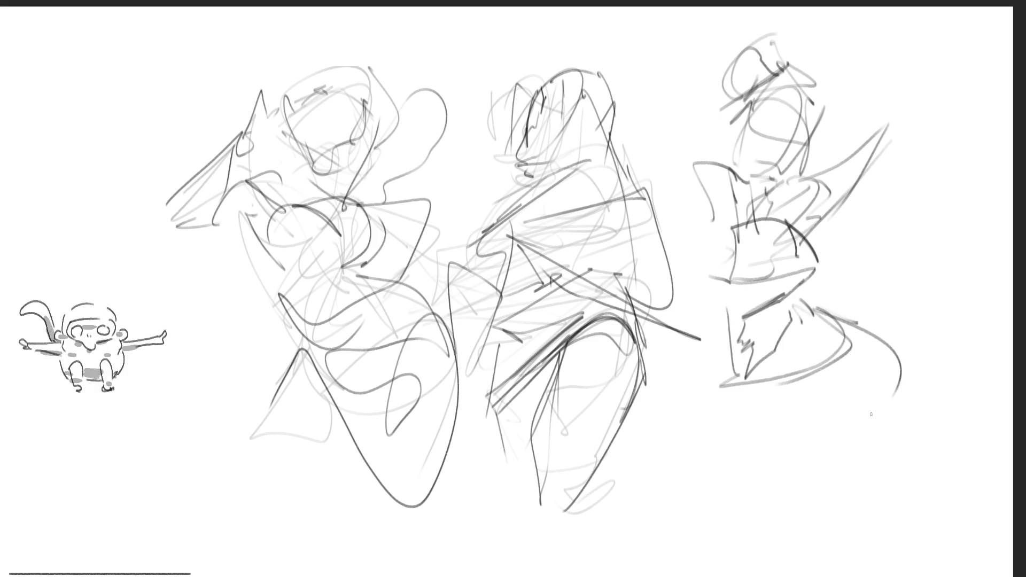
# Add the third figure's hips, hip contour and legs.
pyautogui.moveTo(853, 333)
pyautogui.mouseDown()
pyautogui.moveTo(729, 401)
pyautogui.moveTo(860, 409)
pyautogui.moveTo(732, 455)
pyautogui.moveTo(874, 411)
pyautogui.mouseUp()
pyautogui.moveTo(902, 362); pyautogui.dragTo(879, 514)
pyautogui.moveTo(826, 421)
pyautogui.mouseDown()
pyautogui.moveTo(825, 459)
pyautogui.moveTo(862, 556)
pyautogui.mouseUp()
pyautogui.moveTo(839, 563)
pyautogui.mouseDown()
pyautogui.moveTo(875, 546)
pyautogui.moveTo(893, 523)
pyautogui.mouseUp()
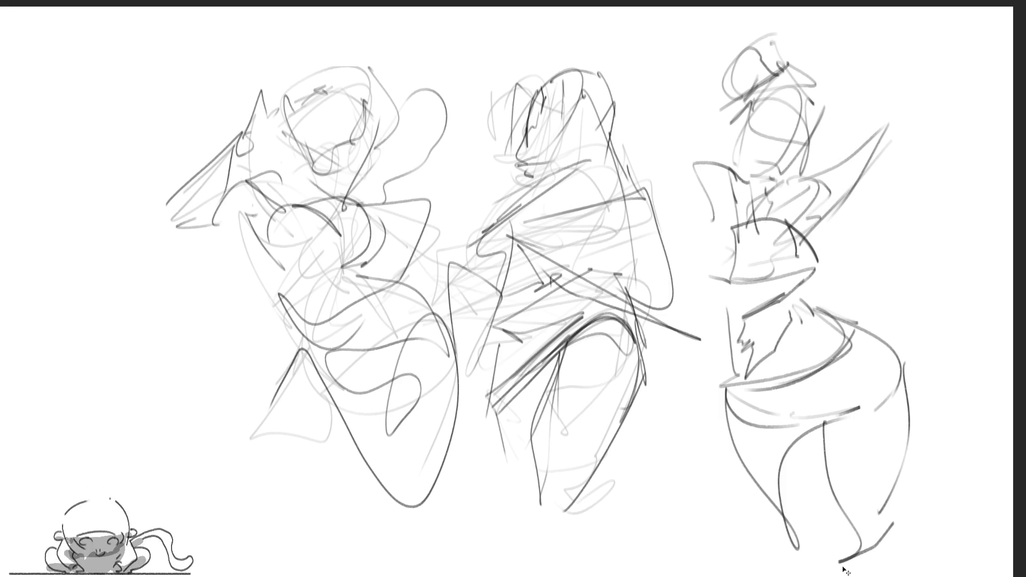
# Mirror the page horizontally and shift the drawing right, then undo that move.
pyautogui.press('m')
pyautogui.hotkey('ctrl', 't')
pyautogui.moveTo(655, 365); pyautogui.dragTo(753, 357)
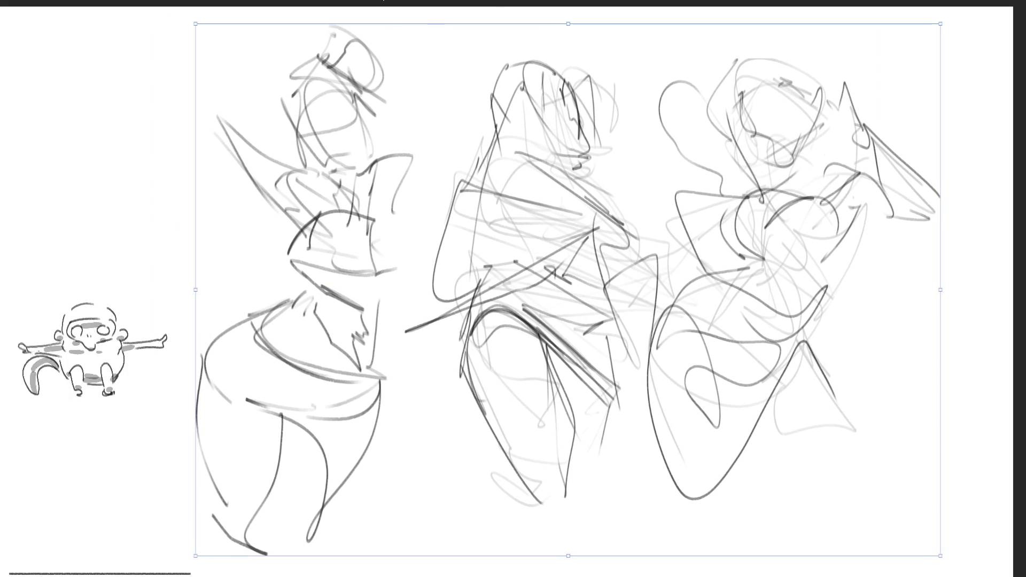
pyautogui.press('Return')
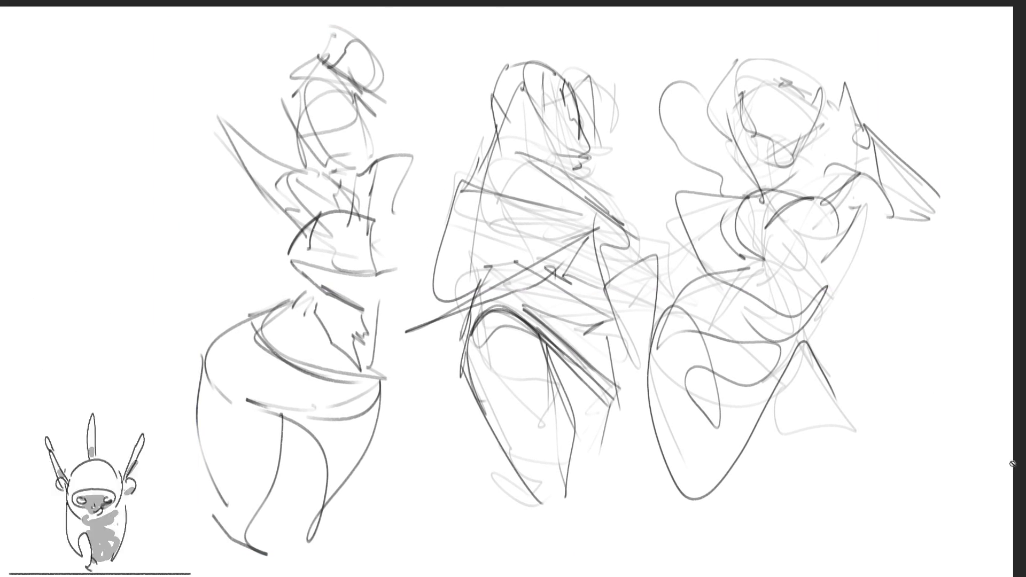
pyautogui.hotkey('ctrl', 'z')
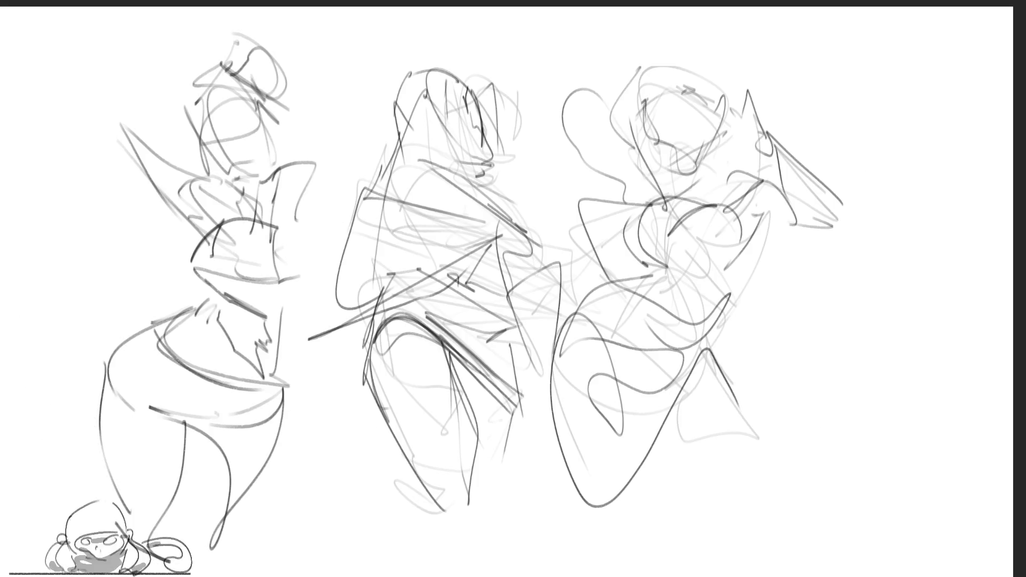
# Mirror again and shift the drawing right so the three figures sit centred.
pyautogui.press('m')
pyautogui.press('m')
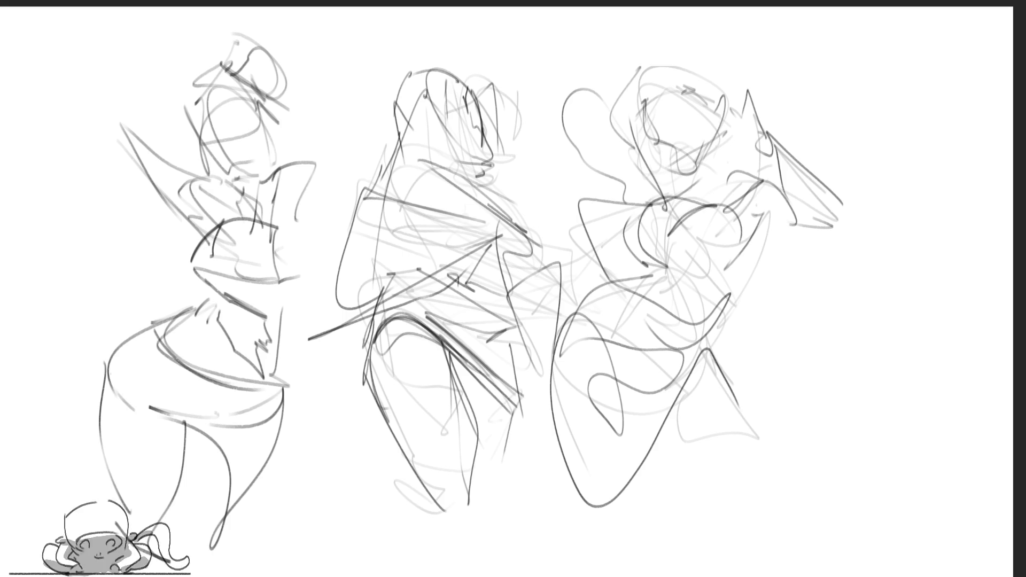
pyautogui.hotkey('ctrl', 't')
pyautogui.moveTo(177, 282); pyautogui.dragTo(254, 282)
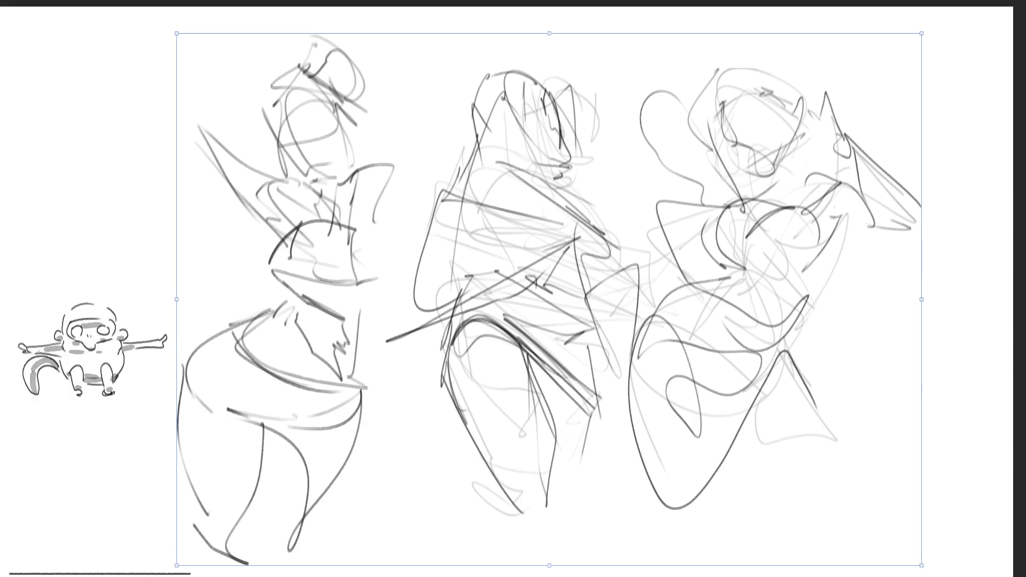
pyautogui.press('Return')
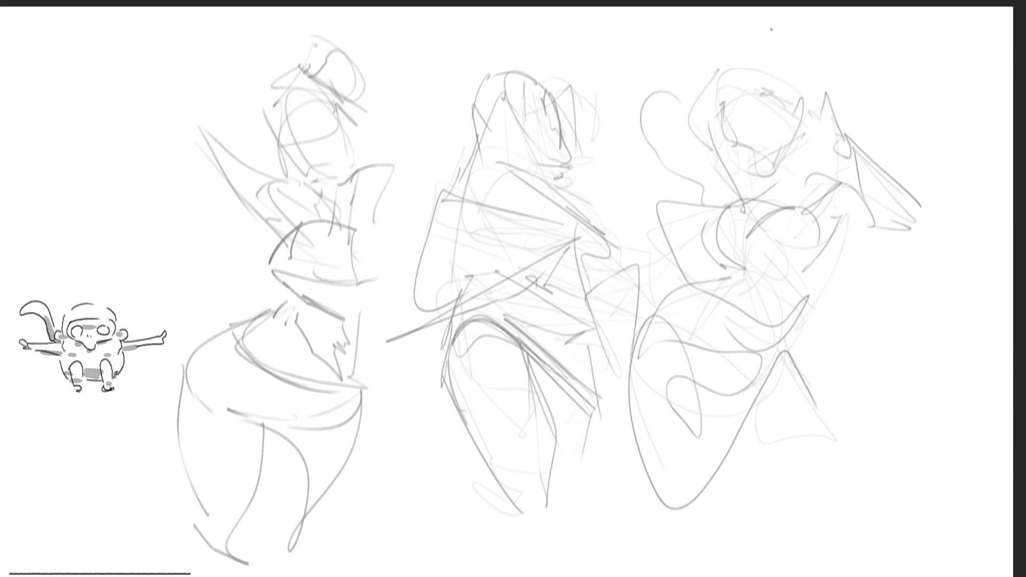
# Ink the right figure's eye, a facial detail, the jaw line and the top of the head.
pyautogui.moveTo(757, 92); pyautogui.dragTo(762, 92)
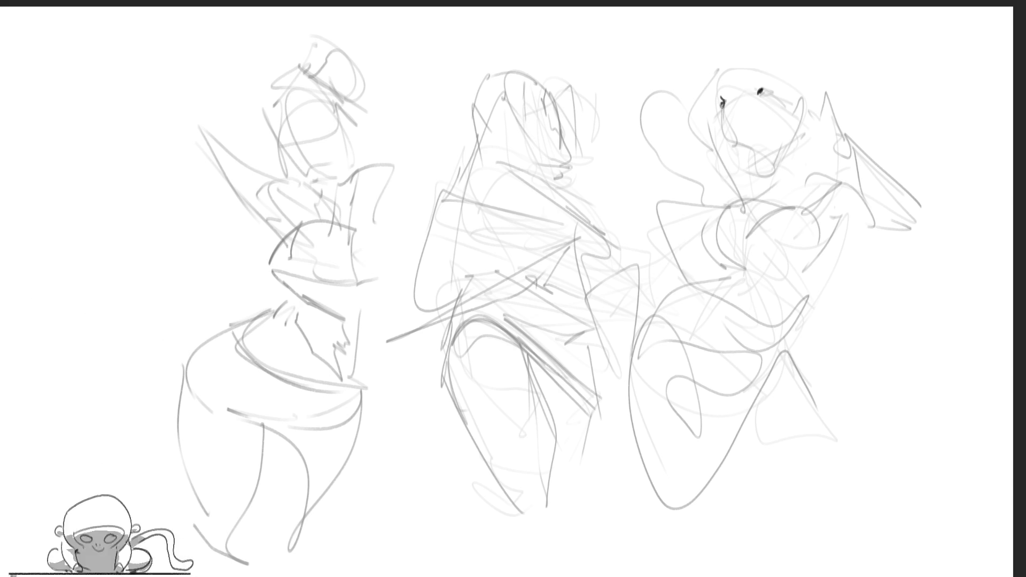
pyautogui.moveTo(756, 86); pyautogui.dragTo(763, 91)
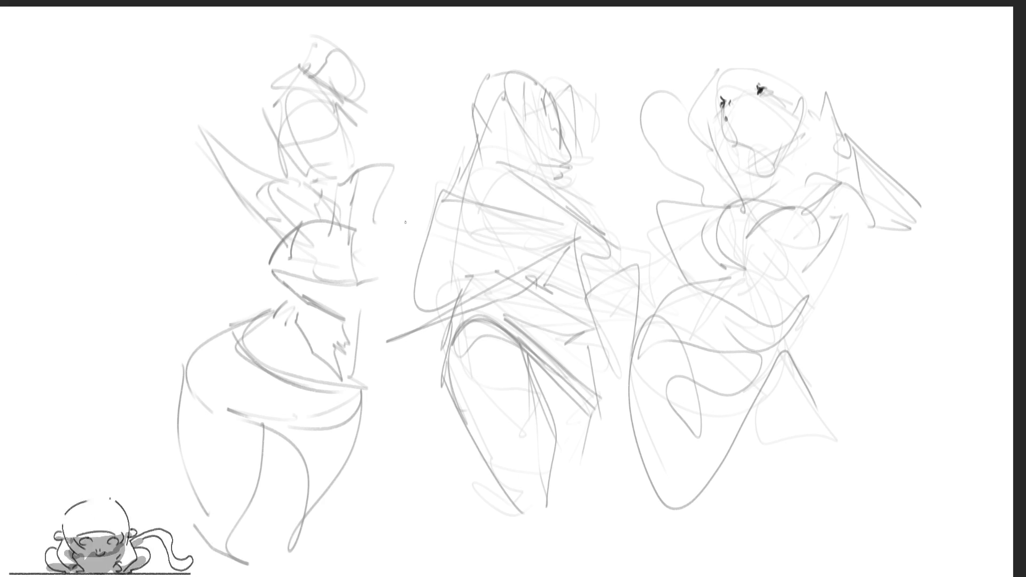
pyautogui.moveTo(721, 90)
pyautogui.mouseDown()
pyautogui.moveTo(759, 72)
pyautogui.moveTo(739, 56)
pyautogui.mouseUp()
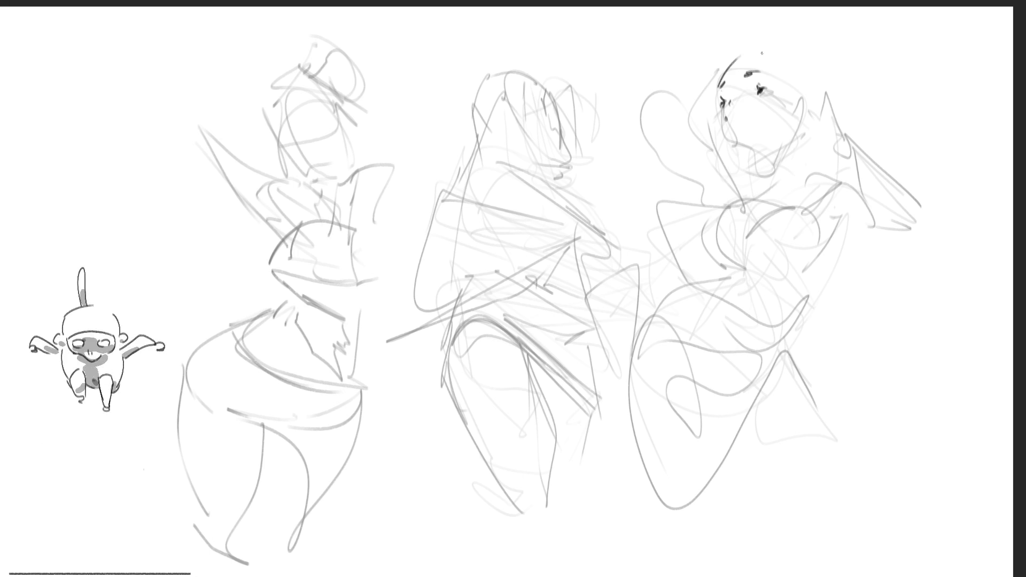
pyautogui.moveTo(720, 113); pyautogui.dragTo(757, 169)
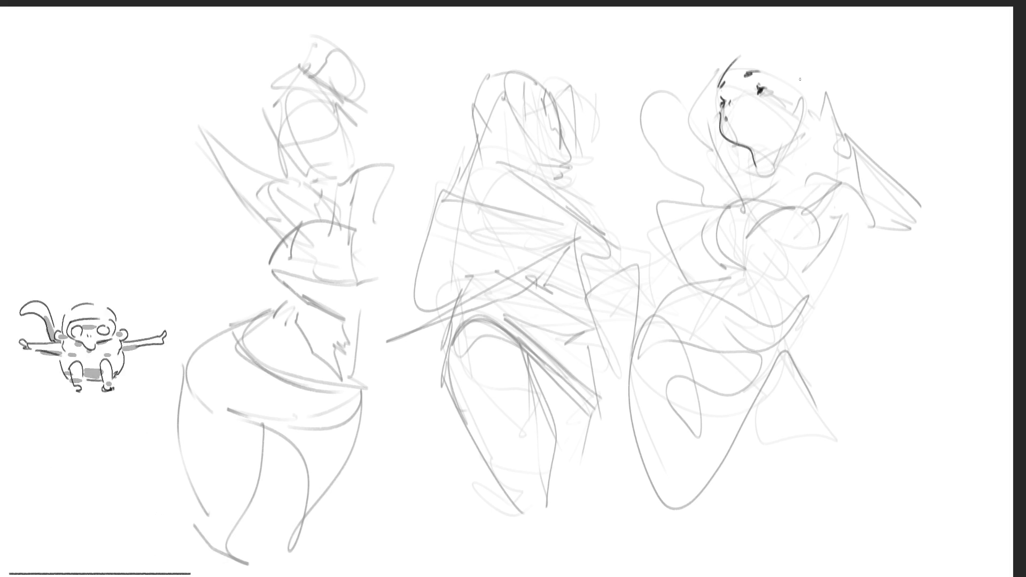
pyautogui.moveTo(742, 55)
pyautogui.mouseDown()
pyautogui.moveTo(789, 65)
pyautogui.moveTo(792, 100)
pyautogui.moveTo(810, 113)
pyautogui.moveTo(802, 120)
pyautogui.moveTo(800, 111)
pyautogui.mouseUp()
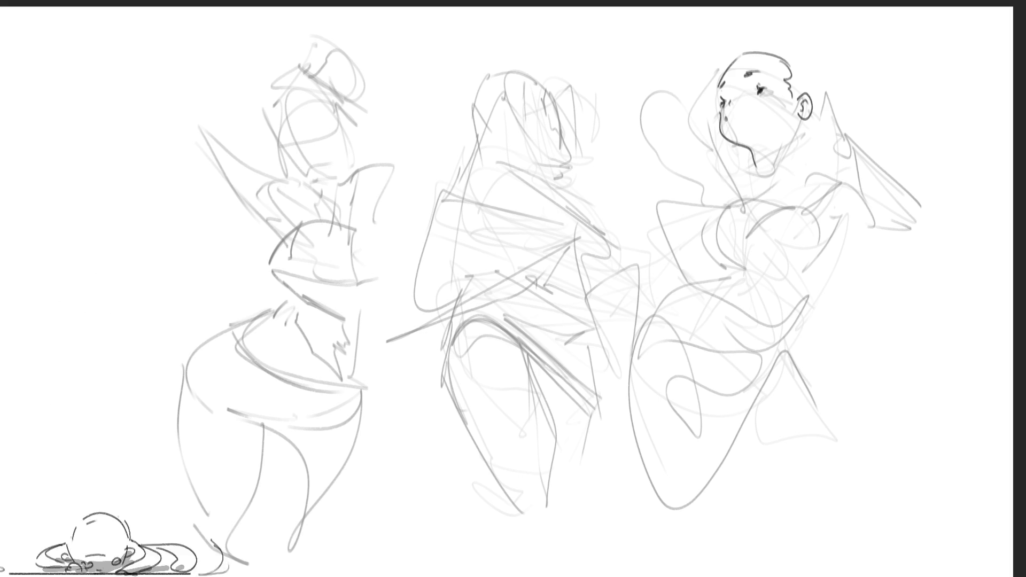
# Draw the raised arm beside the head and small strokes at the head's top left.
pyautogui.moveTo(740, 50)
pyautogui.mouseDown()
pyautogui.moveTo(698, 88)
pyautogui.moveTo(729, 64)
pyautogui.moveTo(687, 133)
pyautogui.mouseUp()
pyautogui.moveTo(686, 84); pyautogui.dragTo(700, 151)
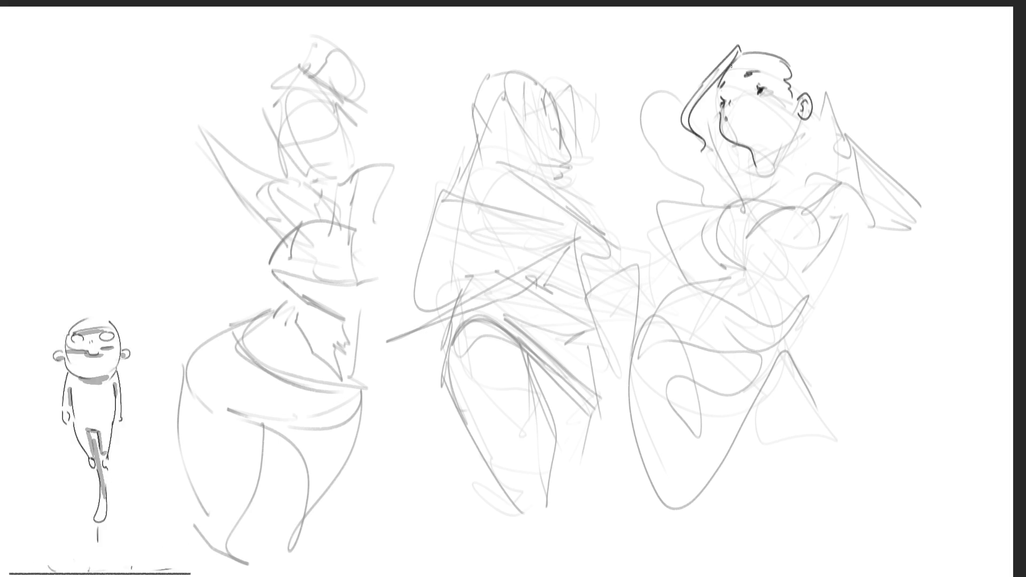
pyautogui.moveTo(716, 56)
pyautogui.mouseDown()
pyautogui.moveTo(722, 49)
pyautogui.moveTo(713, 66)
pyautogui.mouseUp()
pyautogui.moveTo(725, 52)
pyautogui.mouseDown()
pyautogui.moveTo(718, 64)
pyautogui.moveTo(786, 41)
pyautogui.moveTo(812, 54)
pyautogui.moveTo(788, 37)
pyautogui.moveTo(823, 56)
pyautogui.moveTo(784, 8)
pyautogui.moveTo(833, 35)
pyautogui.moveTo(826, 63)
pyautogui.mouseUp()
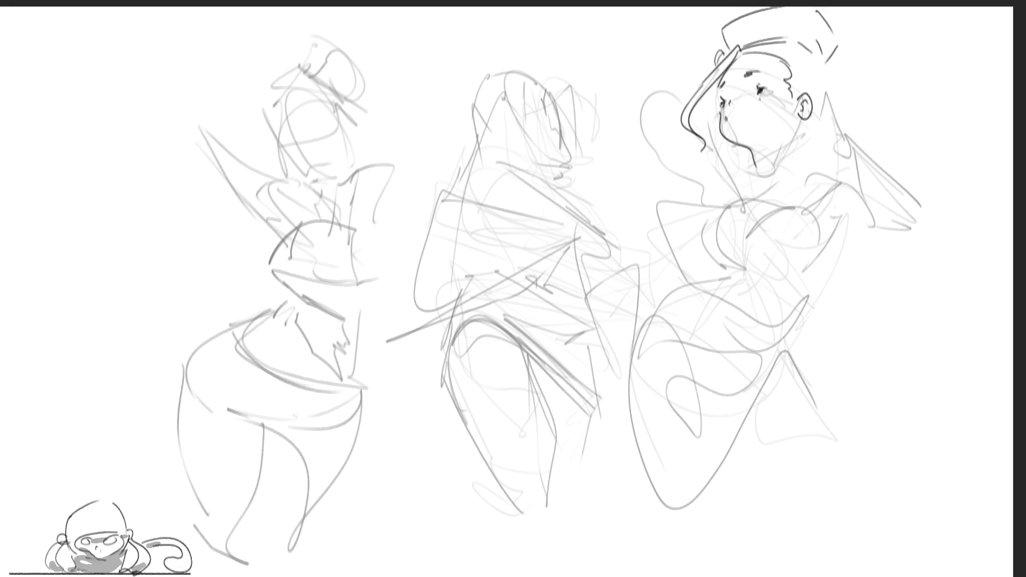
# Add a cheek line below the eye as two short strokes, plus jaw and neck strokes.
pyautogui.moveTo(760, 97); pyautogui.dragTo(768, 137)
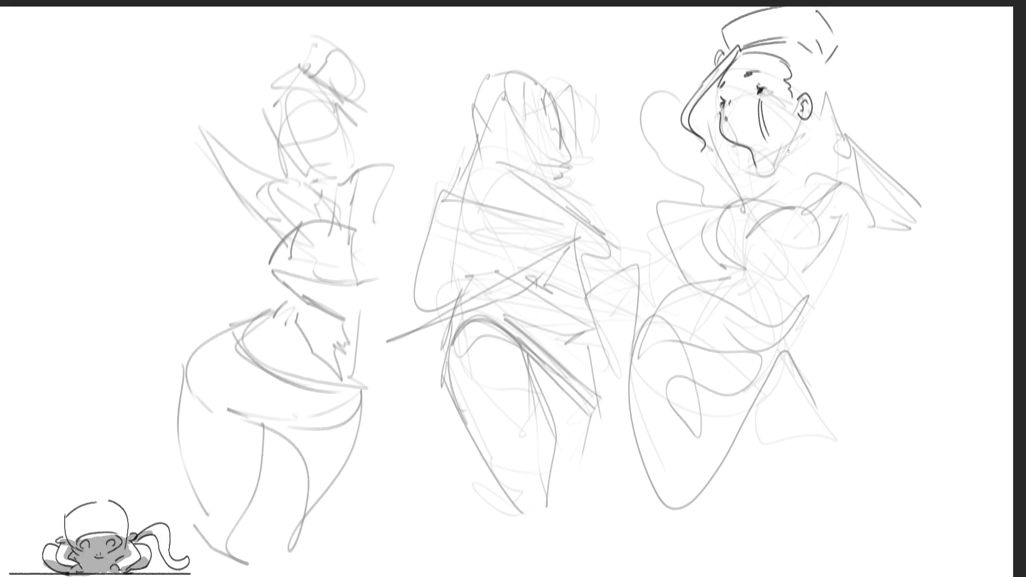
pyautogui.hotkey('ctrl', 'z')
pyautogui.moveTo(759, 97); pyautogui.dragTo(767, 131)
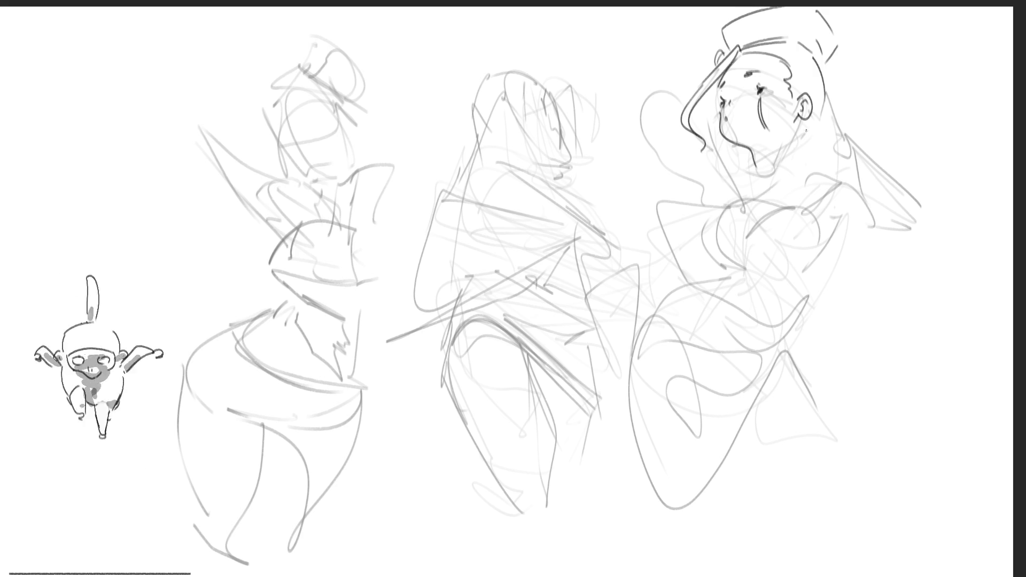
pyautogui.moveTo(793, 129)
pyautogui.mouseDown()
pyautogui.moveTo(789, 140)
pyautogui.moveTo(818, 142)
pyautogui.mouseUp()
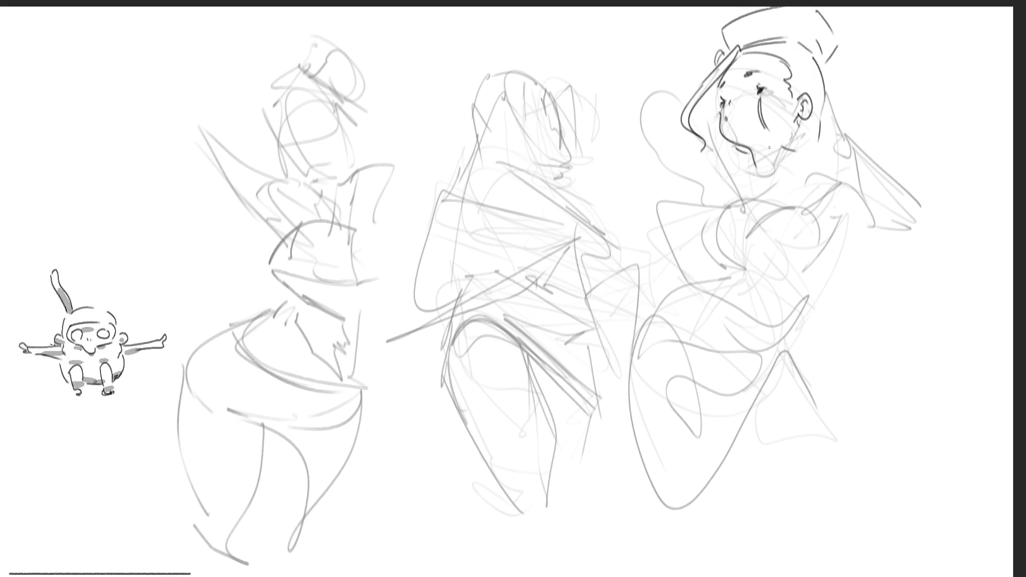
# Draw a small earring below the ear and the hand holding it, redoing the fingers.
pyautogui.moveTo(689, 153)
pyautogui.mouseDown()
pyautogui.moveTo(688, 167)
pyautogui.moveTo(719, 171)
pyautogui.mouseUp()
pyautogui.moveTo(689, 140)
pyautogui.mouseDown()
pyautogui.moveTo(686, 149)
pyautogui.moveTo(720, 157)
pyautogui.moveTo(689, 131)
pyautogui.moveTo(684, 143)
pyautogui.mouseUp()
pyautogui.moveTo(664, 108)
pyautogui.mouseDown()
pyautogui.moveTo(684, 131)
pyautogui.moveTo(649, 113)
pyautogui.moveTo(674, 145)
pyautogui.moveTo(697, 137)
pyautogui.mouseUp()
pyautogui.moveTo(646, 99)
pyautogui.mouseDown()
pyautogui.moveTo(635, 109)
pyautogui.moveTo(671, 88)
pyautogui.mouseUp()
pyautogui.moveTo(633, 94); pyautogui.dragTo(651, 79)
pyautogui.moveTo(647, 91)
pyautogui.mouseDown()
pyautogui.moveTo(677, 78)
pyautogui.moveTo(653, 82)
pyautogui.mouseUp()
pyautogui.hotkey('ctrl', 'z')
pyautogui.hotkey('ctrl', 'z')
pyautogui.moveTo(653, 87); pyautogui.dragTo(668, 79)
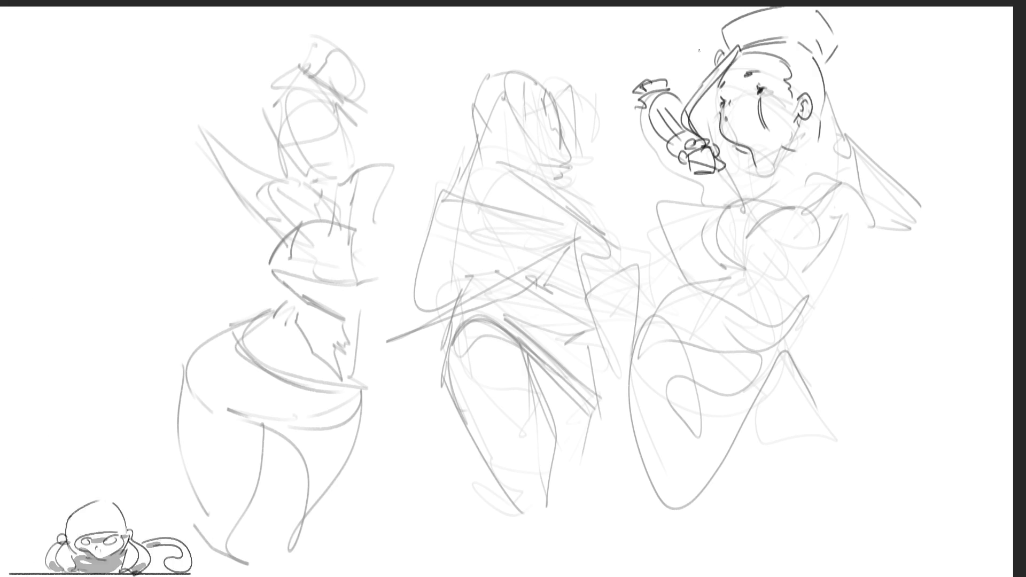
# Add a line along the raised arm, a hand-to-jaw stroke and a short chin stroke.
pyautogui.moveTo(643, 114); pyautogui.dragTo(697, 187)
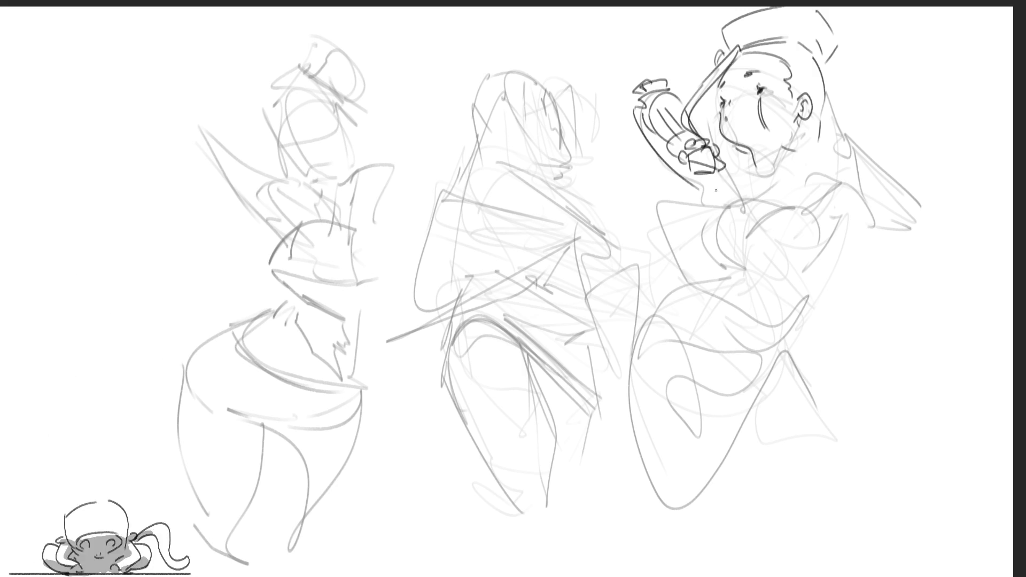
pyautogui.moveTo(695, 127); pyautogui.dragTo(728, 154)
pyautogui.hotkey('ctrl', 'z')
pyautogui.hotkey('ctrl', 'y')
pyautogui.moveTo(750, 161)
pyautogui.mouseDown()
pyautogui.moveTo(765, 167)
pyautogui.moveTo(768, 154)
pyautogui.moveTo(788, 172)
pyautogui.moveTo(749, 169)
pyautogui.mouseUp()
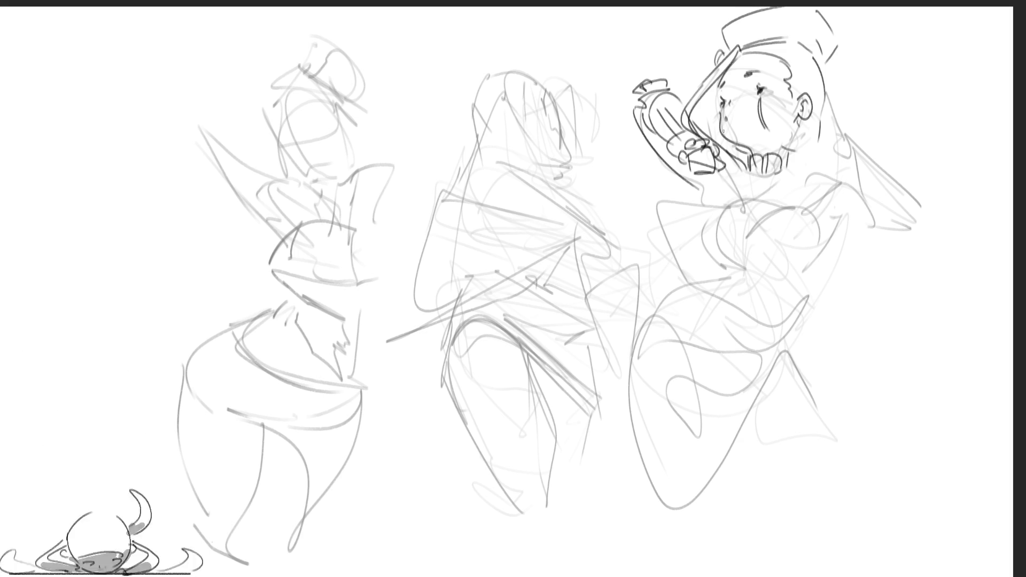
# Ink the right figure's neck, collar, shoulders and chest.
pyautogui.moveTo(743, 167)
pyautogui.mouseDown()
pyautogui.moveTo(707, 210)
pyautogui.moveTo(731, 188)
pyautogui.moveTo(785, 170)
pyautogui.moveTo(803, 211)
pyautogui.mouseUp()
pyautogui.moveTo(784, 171); pyautogui.dragTo(792, 194)
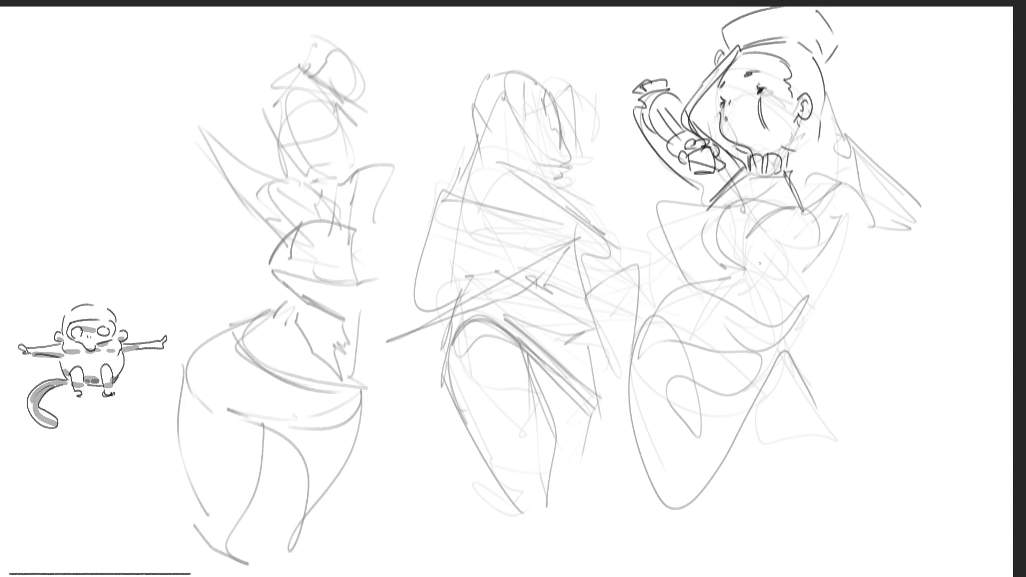
pyautogui.moveTo(739, 215)
pyautogui.mouseDown()
pyautogui.moveTo(778, 210)
pyautogui.moveTo(701, 257)
pyautogui.moveTo(730, 267)
pyautogui.mouseUp()
pyautogui.moveTo(721, 230)
pyautogui.mouseDown()
pyautogui.moveTo(799, 215)
pyautogui.moveTo(809, 235)
pyautogui.mouseUp()
pyautogui.moveTo(783, 235); pyautogui.dragTo(810, 274)
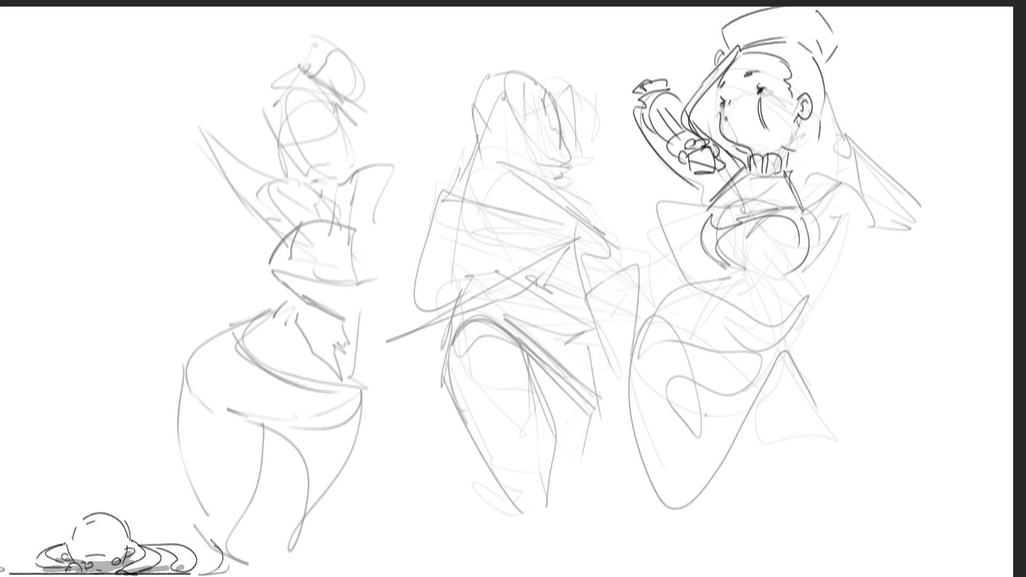
# Draw a small waist buckle, the waistline down to the hip, and a string across the neck.
pyautogui.moveTo(725, 262)
pyautogui.mouseDown()
pyautogui.moveTo(727, 286)
pyautogui.moveTo(707, 279)
pyautogui.moveTo(748, 289)
pyautogui.moveTo(812, 255)
pyautogui.moveTo(779, 303)
pyautogui.moveTo(789, 315)
pyautogui.mouseUp()
pyautogui.moveTo(722, 281)
pyautogui.mouseDown()
pyautogui.moveTo(686, 289)
pyautogui.moveTo(724, 351)
pyautogui.moveTo(725, 376)
pyautogui.moveTo(786, 333)
pyautogui.moveTo(797, 311)
pyautogui.mouseUp()
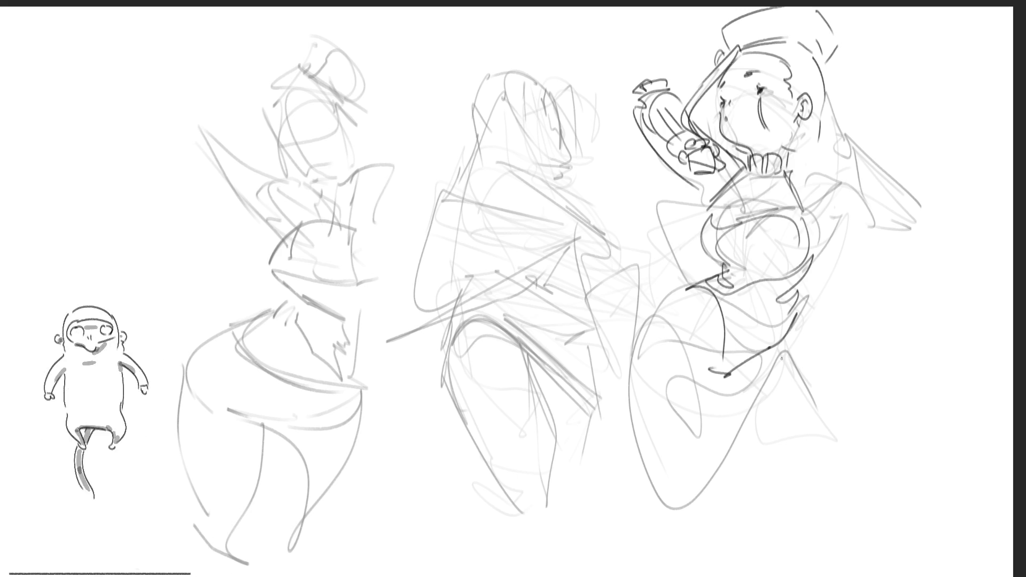
pyautogui.moveTo(708, 167)
pyautogui.mouseDown()
pyautogui.moveTo(864, 115)
pyautogui.moveTo(834, 133)
pyautogui.moveTo(720, 151)
pyautogui.mouseUp()
# Redraw the string across the neck and add fingers to the second raised hand.
pyautogui.moveTo(729, 154); pyautogui.dragTo(853, 122)
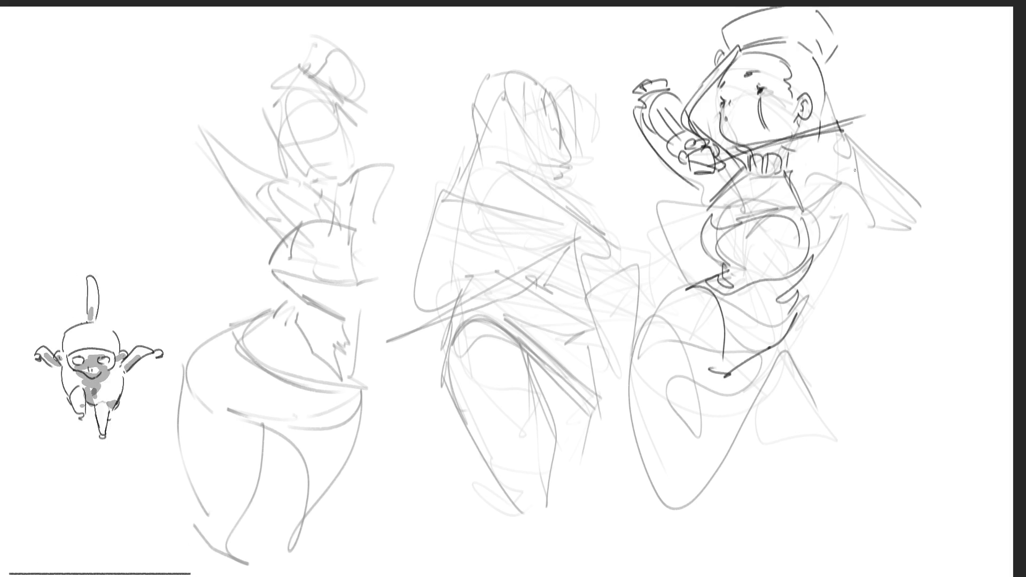
pyautogui.hotkey('ctrl', 'z')
pyautogui.hotkey('ctrl', 'z')
pyautogui.moveTo(689, 164)
pyautogui.mouseDown()
pyautogui.moveTo(663, 236)
pyautogui.moveTo(858, 114)
pyautogui.moveTo(855, 126)
pyautogui.moveTo(849, 104)
pyautogui.moveTo(842, 148)
pyautogui.moveTo(880, 106)
pyautogui.moveTo(870, 139)
pyautogui.mouseUp()
pyautogui.moveTo(868, 140); pyautogui.dragTo(868, 160)
pyautogui.moveTo(851, 159); pyautogui.dragTo(897, 199)
# Sketch the forearm and curved cuff below the second hand, redrawing them after an undo.
pyautogui.moveTo(886, 159)
pyautogui.mouseDown()
pyautogui.moveTo(909, 190)
pyautogui.moveTo(927, 191)
pyautogui.moveTo(930, 214)
pyautogui.moveTo(912, 229)
pyautogui.moveTo(925, 227)
pyautogui.mouseUp()
pyautogui.moveTo(924, 184); pyautogui.dragTo(934, 218)
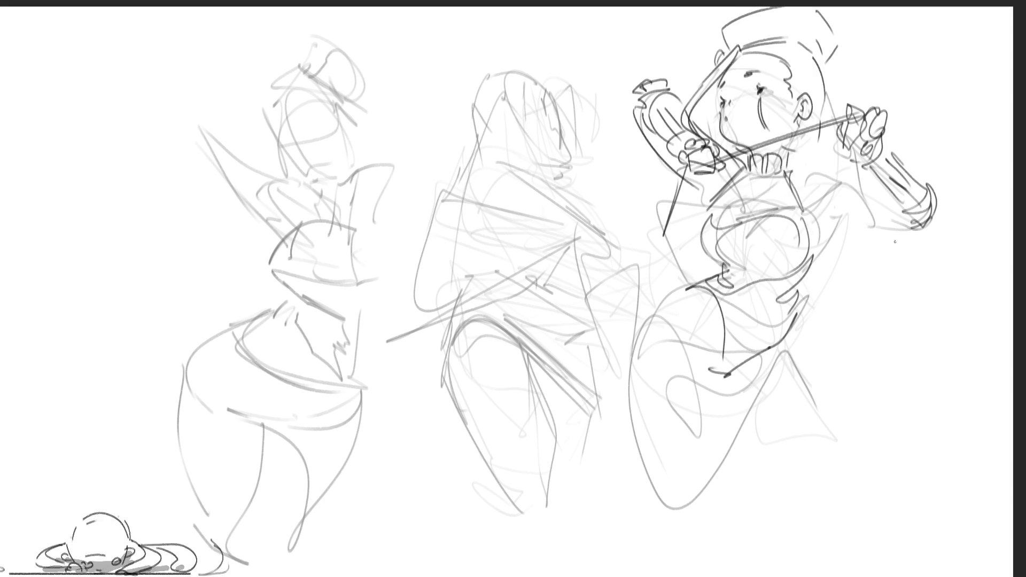
pyautogui.moveTo(939, 182); pyautogui.dragTo(946, 191)
pyautogui.hotkey('ctrl', 'z')
pyautogui.hotkey('ctrl', 'z')
pyautogui.hotkey('ctrl', 'z')
pyautogui.moveTo(884, 138); pyautogui.dragTo(889, 147)
pyautogui.moveTo(863, 145)
pyautogui.mouseDown()
pyautogui.moveTo(887, 176)
pyautogui.moveTo(898, 166)
pyautogui.mouseUp()
pyautogui.moveTo(870, 165)
pyautogui.mouseDown()
pyautogui.moveTo(895, 182)
pyautogui.moveTo(878, 197)
pyautogui.moveTo(908, 233)
pyautogui.mouseUp()
pyautogui.moveTo(899, 167); pyautogui.dragTo(932, 224)
pyautogui.moveTo(908, 236); pyautogui.dragTo(887, 242)
# Add short strokes to the forearm and chest and draw the shoulder line.
pyautogui.moveTo(834, 217); pyautogui.dragTo(895, 238)
pyautogui.moveTo(832, 197); pyautogui.dragTo(842, 219)
pyautogui.moveTo(797, 174); pyautogui.dragTo(836, 168)
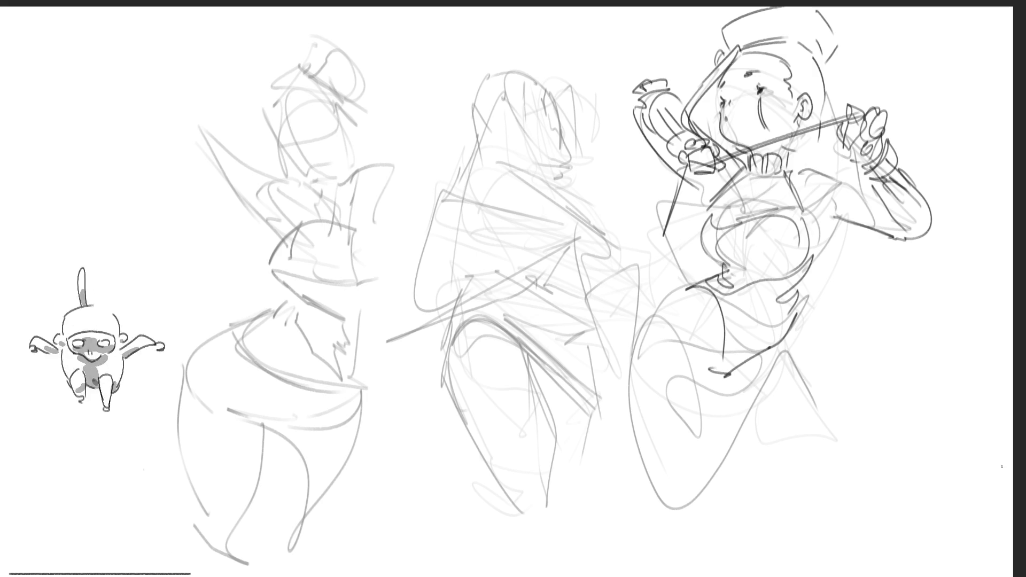
pyautogui.moveTo(787, 174); pyautogui.dragTo(852, 184)
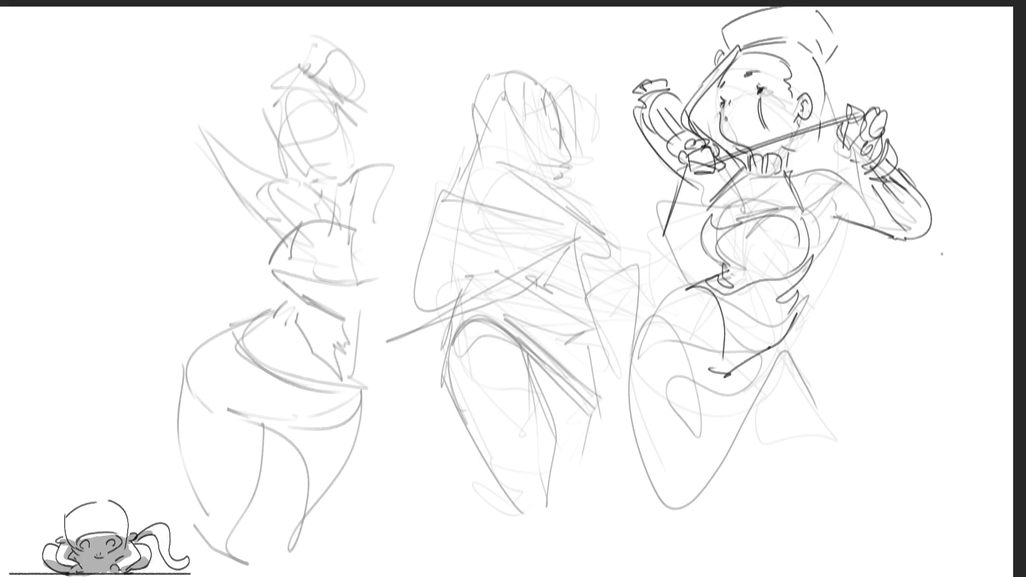
# Draw lines down the legs, a curving hip line and curves across the thigh.
pyautogui.moveTo(788, 333); pyautogui.dragTo(828, 436)
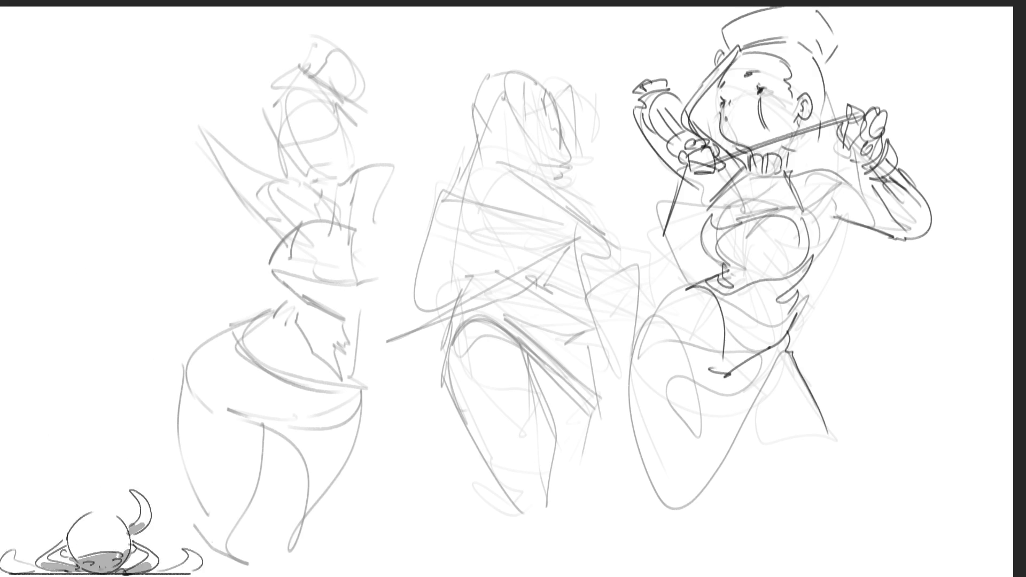
pyautogui.moveTo(695, 287)
pyautogui.mouseDown()
pyautogui.moveTo(644, 329)
pyautogui.moveTo(629, 364)
pyautogui.moveTo(695, 545)
pyautogui.mouseUp()
pyautogui.moveTo(624, 417)
pyautogui.mouseDown()
pyautogui.moveTo(676, 380)
pyautogui.moveTo(697, 393)
pyautogui.mouseUp()
pyautogui.moveTo(642, 421); pyautogui.dragTo(654, 409)
pyautogui.moveTo(691, 483); pyautogui.dragTo(721, 467)
pyautogui.moveTo(813, 394); pyautogui.dragTo(789, 402)
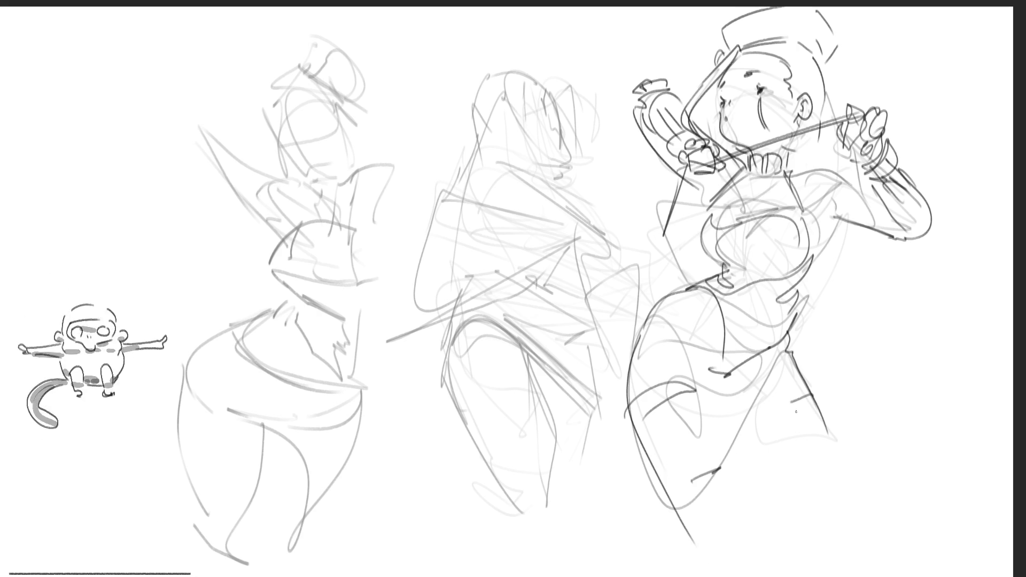
pyautogui.moveTo(717, 330); pyautogui.dragTo(740, 464)
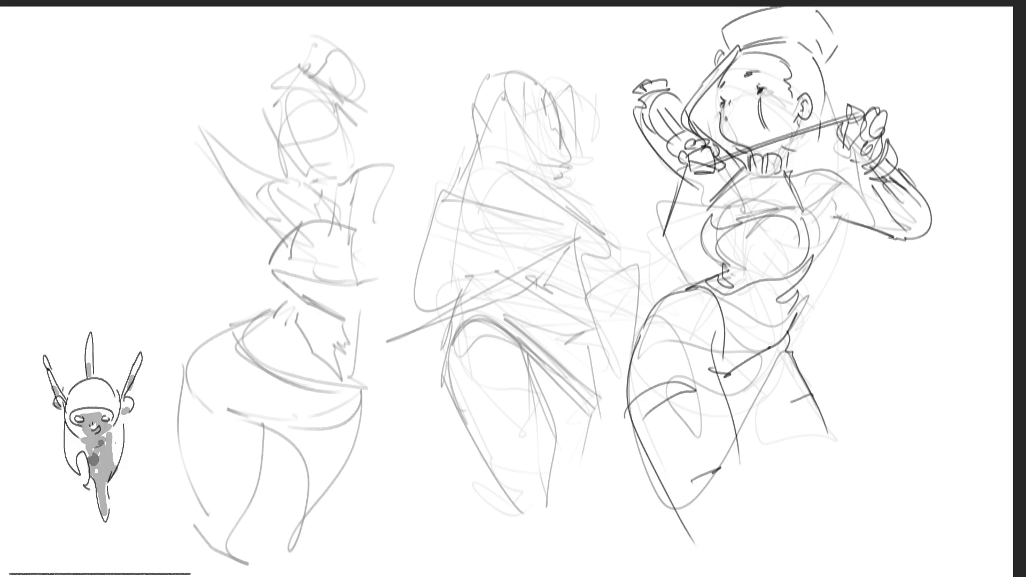
# Remove the unwanted leg and thigh strokes and redraw the hip and leg outline.
pyautogui.hotkey('ctrl', 'z')
pyautogui.hotkey('ctrl', 'z')
pyautogui.hotkey('ctrl', 'z')
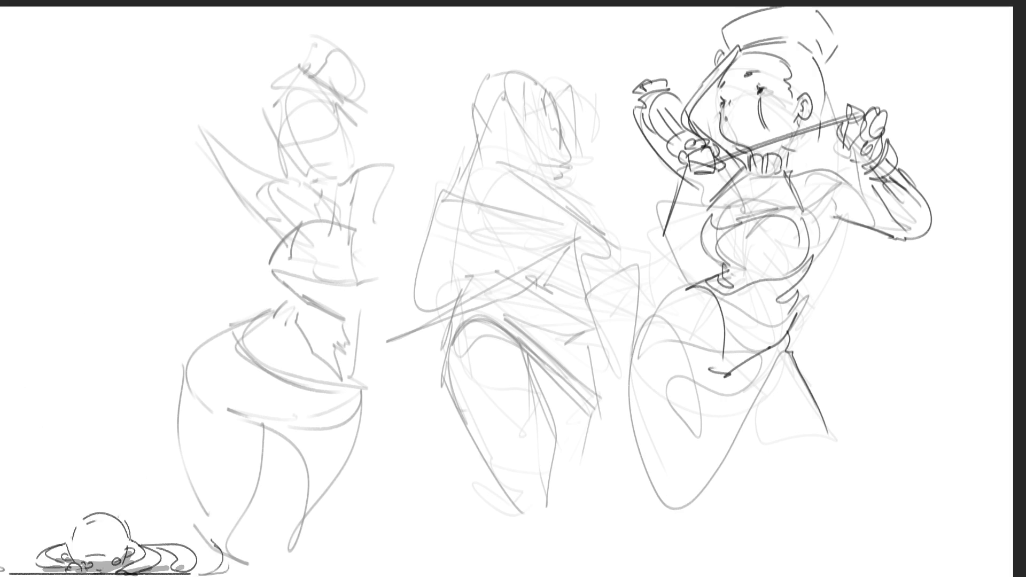
pyautogui.hotkey('ctrl', 'z')
pyautogui.moveTo(695, 282)
pyautogui.mouseDown()
pyautogui.moveTo(663, 416)
pyautogui.moveTo(786, 311)
pyautogui.moveTo(818, 452)
pyautogui.mouseUp()
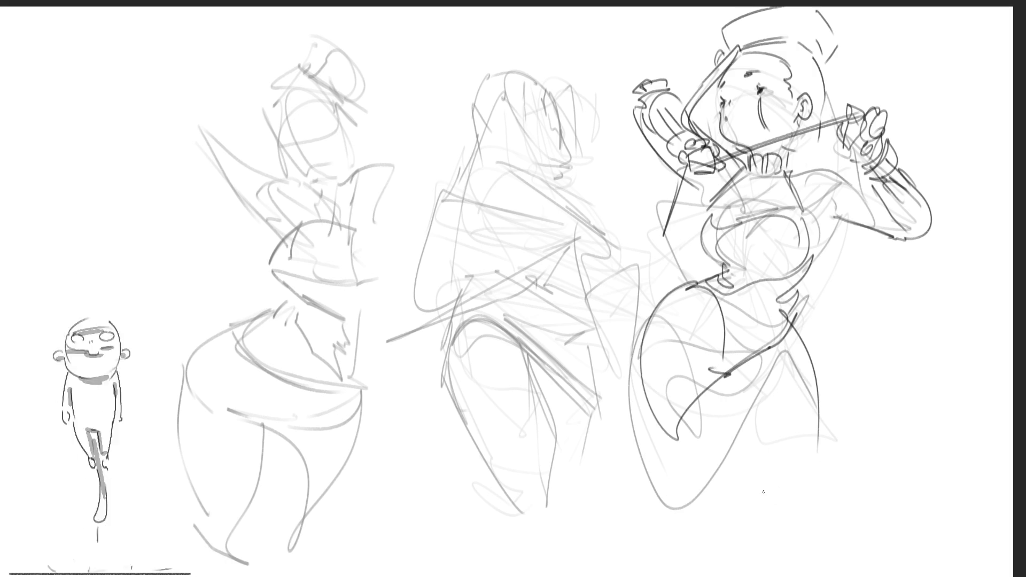
pyautogui.moveTo(727, 407)
pyautogui.mouseDown()
pyautogui.moveTo(805, 497)
pyautogui.moveTo(800, 518)
pyautogui.mouseUp()
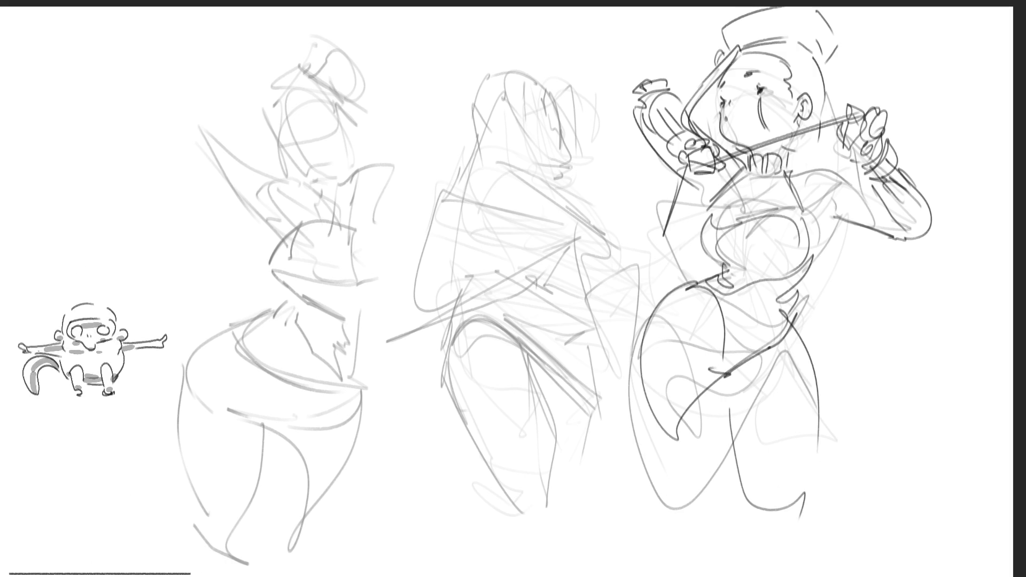